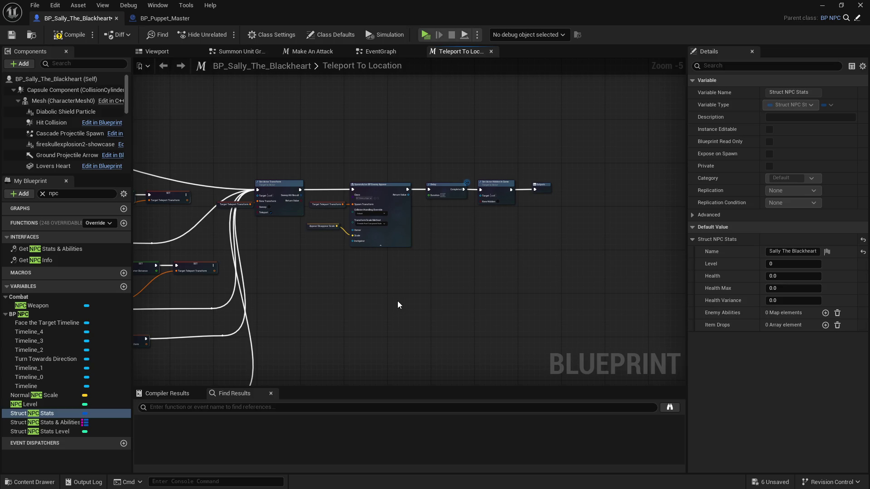
# Step: Look over the teleport graph, then drag the PQ To Do List doc over the blueprint editor
pyautogui.moveTo(406, 291)
pyautogui.mouseDown()
pyautogui.moveTo(567, 282)
pyautogui.moveTo(460, 272)
pyautogui.mouseUp()
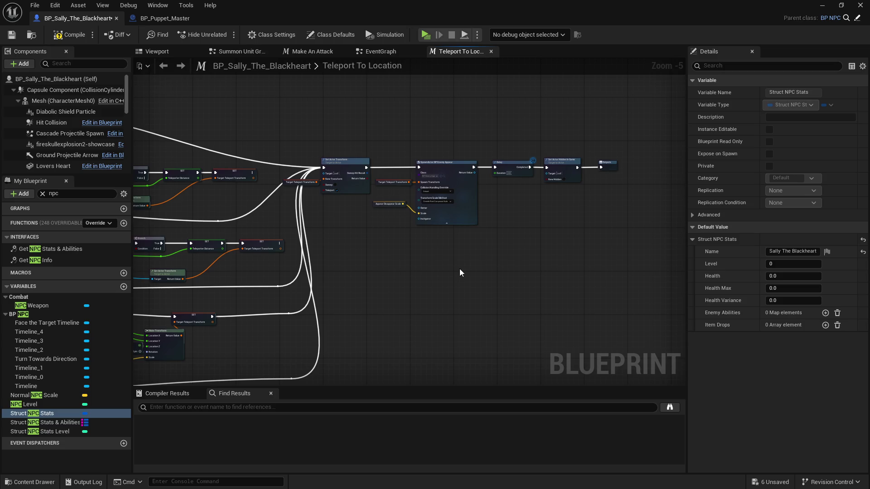
pyautogui.moveTo(519, 18)
pyautogui.mouseDown()
pyautogui.moveTo(393, 56)
pyautogui.moveTo(369, 53)
pyautogui.mouseUp()
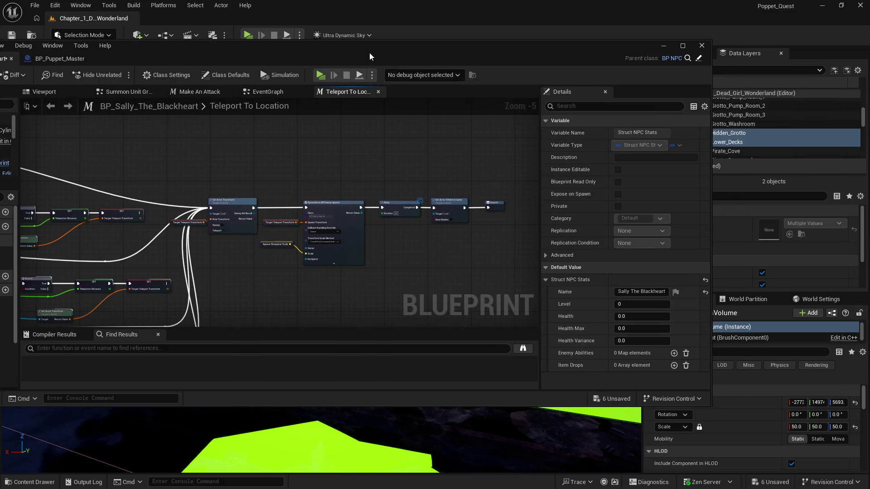
pyautogui.doubleClick(369, 52)
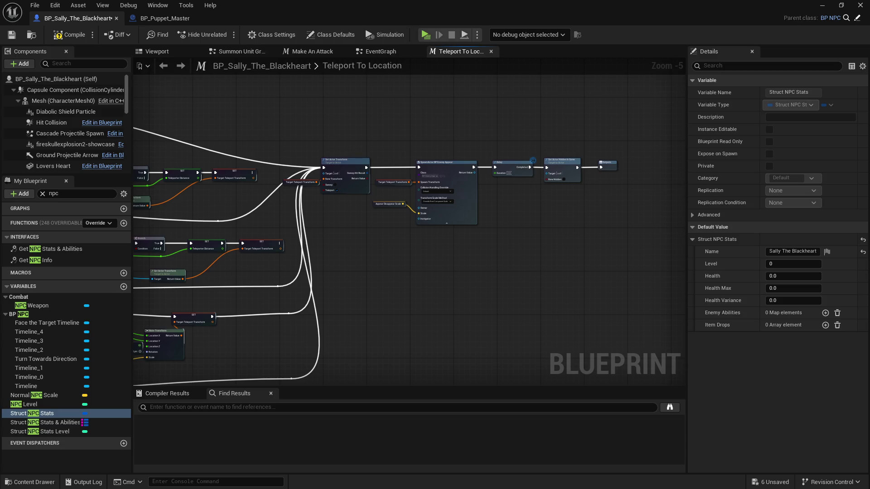
pyautogui.moveTo(869, 91)
pyautogui.mouseDown()
pyautogui.moveTo(522, 97)
pyautogui.moveTo(620, 132)
pyautogui.moveTo(332, 95)
pyautogui.moveTo(330, 86)
pyautogui.mouseUp()
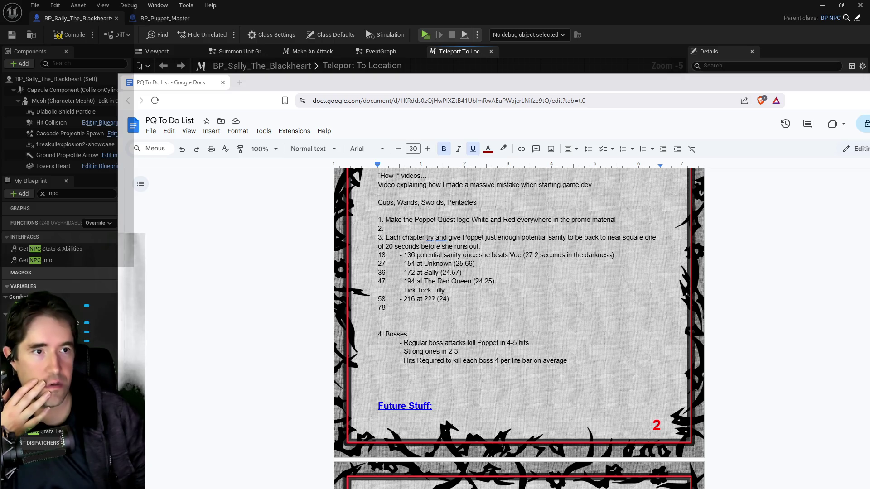
# Step: Move the Chapter 1 doc window aside and return to BP_Sally_The_Blackheart's Teleport To Location graph
pyautogui.press('super+shift+Left')
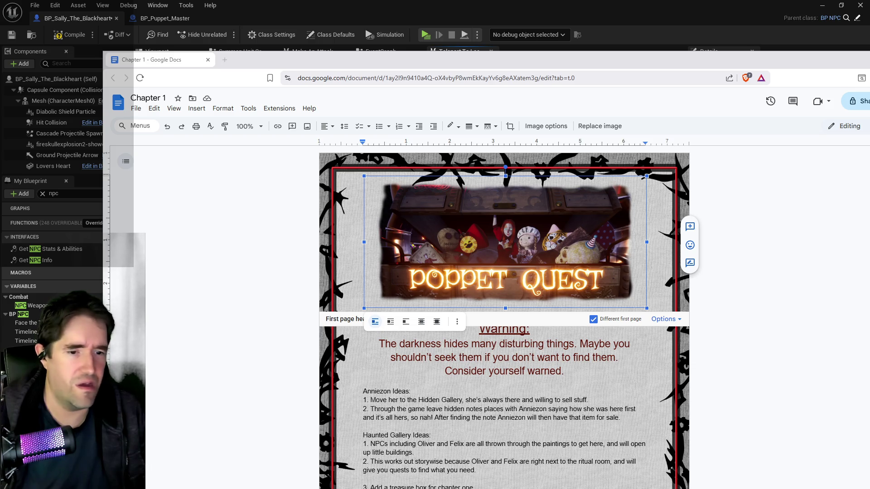
pyautogui.hotkey('alt', 'Tab')
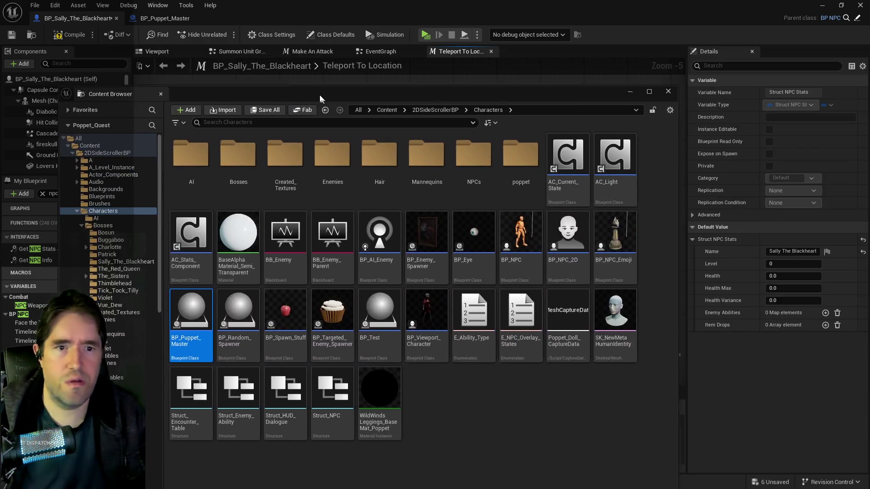
# Step: Search the Audio folder for 'evil' and open DFS_Evil_Eyes_Cue in the sound cue editor
pyautogui.moveTo(319, 94); pyautogui.dragTo(272, 78)
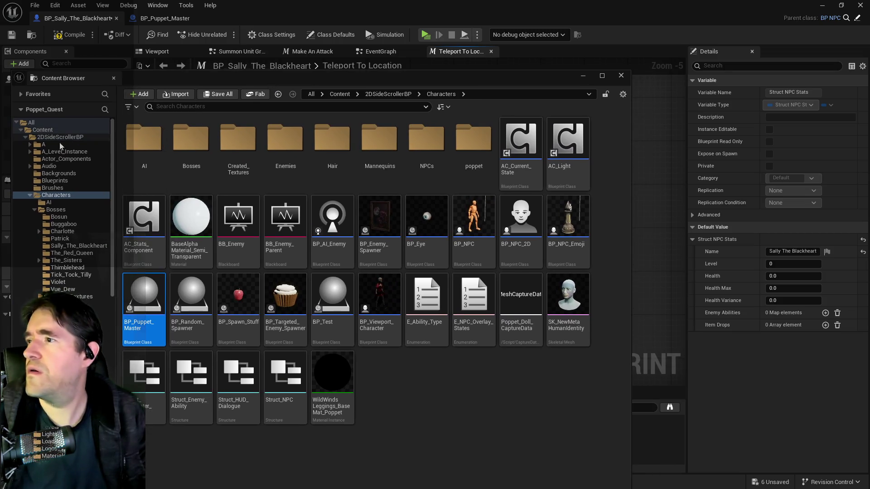
pyautogui.click(49, 166)
pyautogui.click(247, 106)
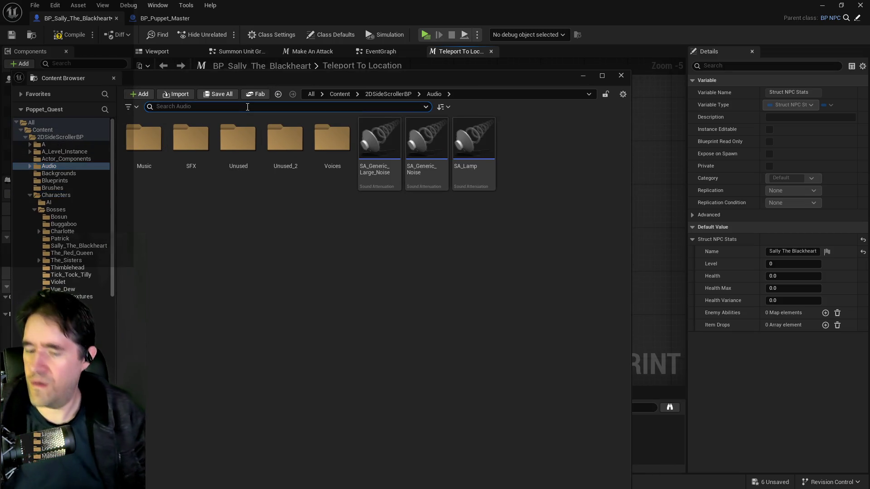
pyautogui.write('evil')
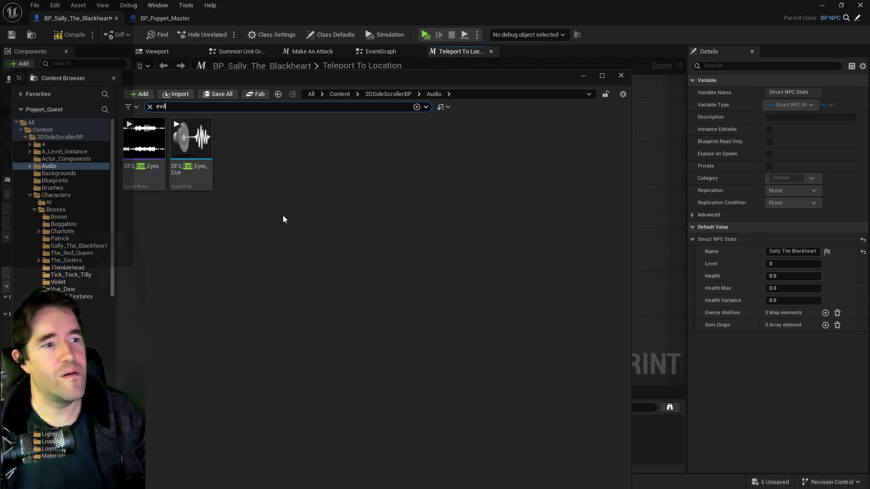
pyautogui.moveTo(196, 175)
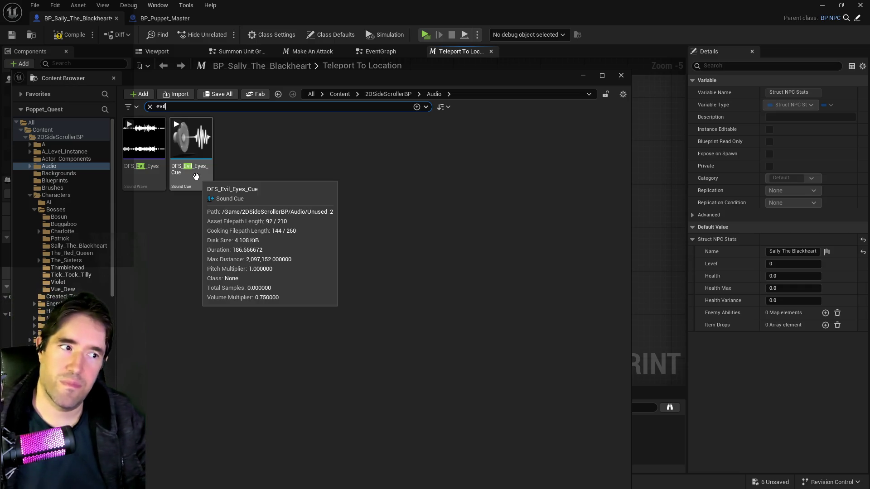
pyautogui.click(196, 176)
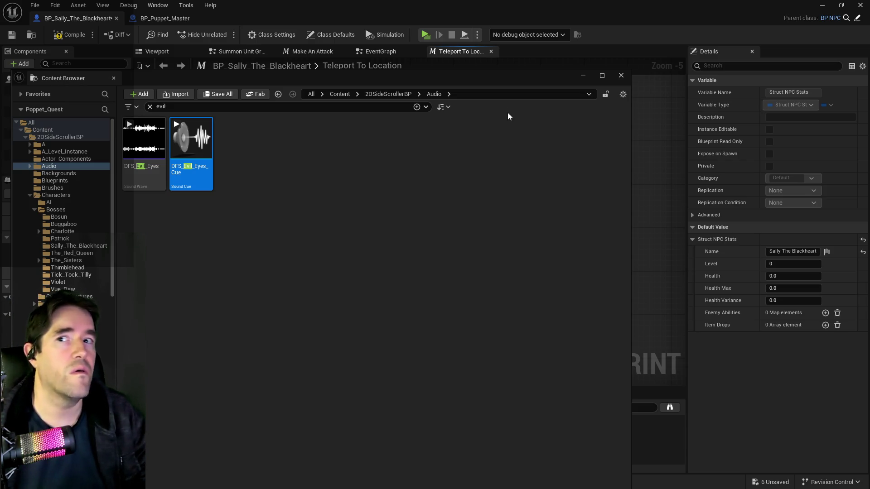
pyautogui.moveTo(501, 72)
pyautogui.mouseDown()
pyautogui.moveTo(869, 104)
pyautogui.moveTo(832, 86)
pyautogui.moveTo(136, 82)
pyautogui.mouseUp()
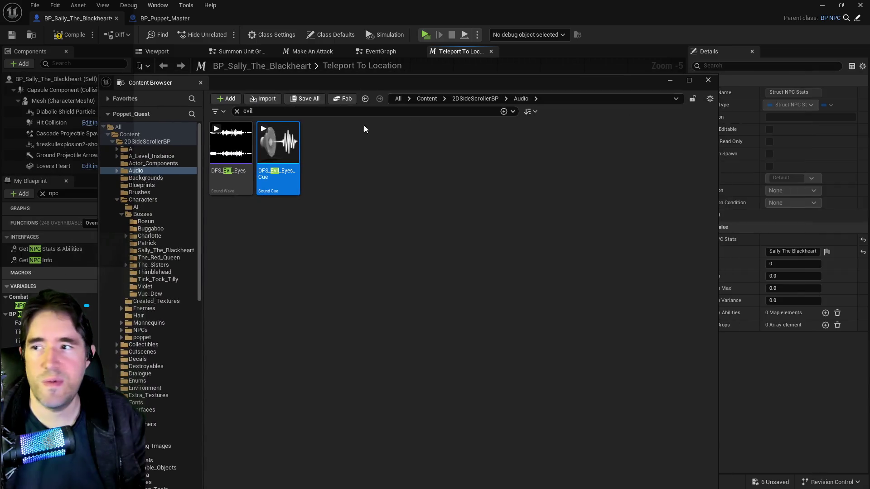
pyautogui.doubleClick(288, 149)
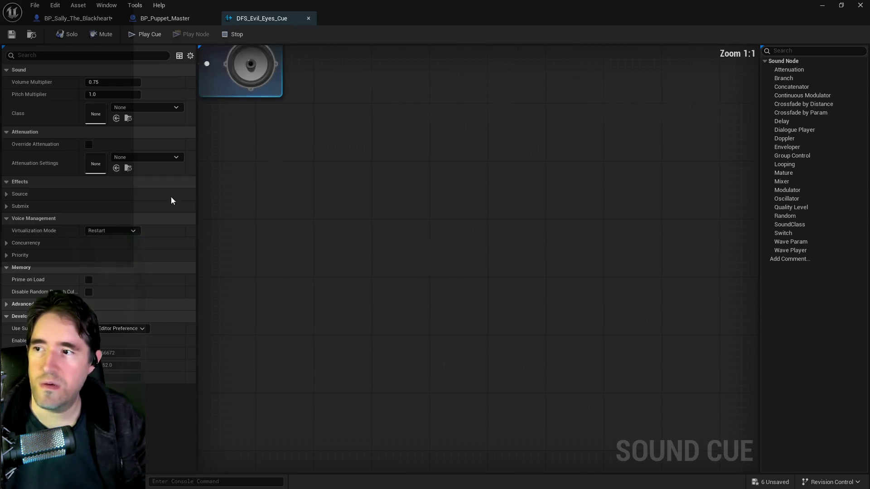
# Step: Set the Wave Player to loop, give the cue the Music sound class, and save DFS_Evil_Eyes_Cue
pyautogui.click(362, 256)
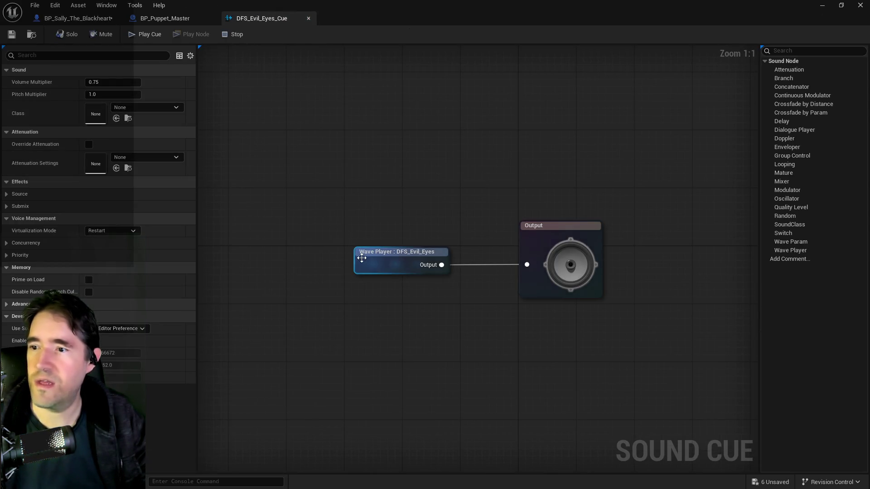
pyautogui.click(88, 107)
pyautogui.click(246, 126)
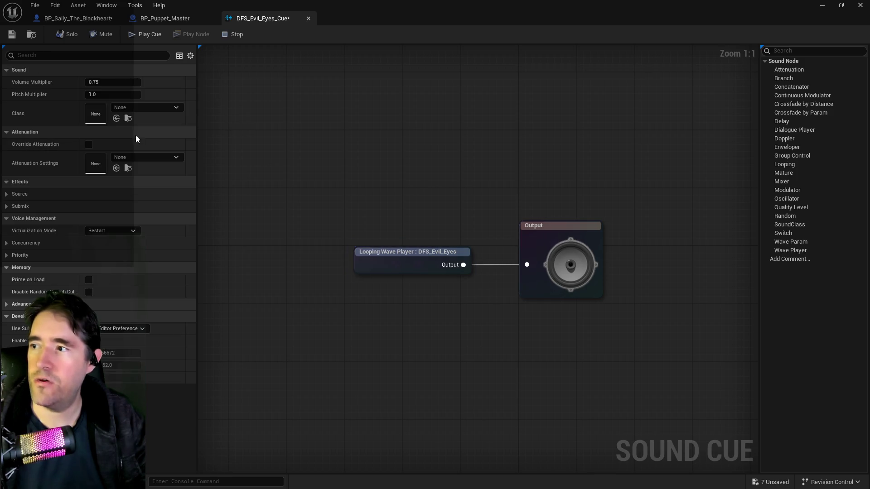
pyautogui.click(142, 108)
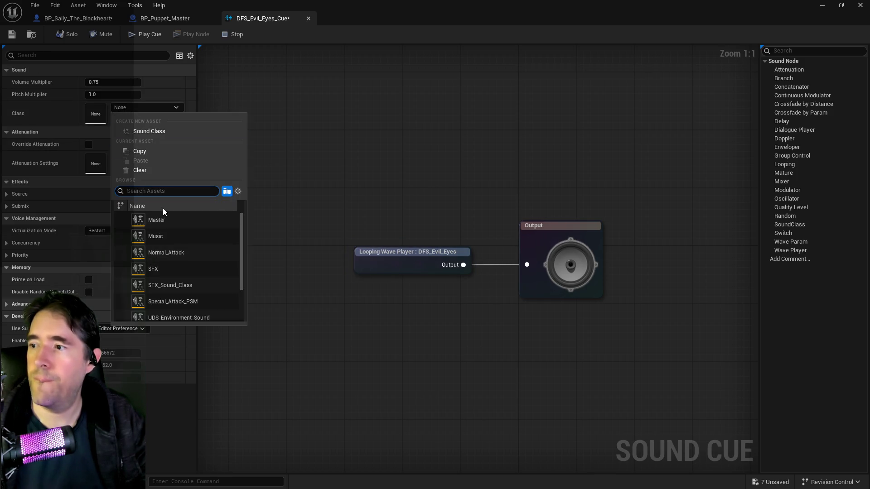
pyautogui.click(158, 235)
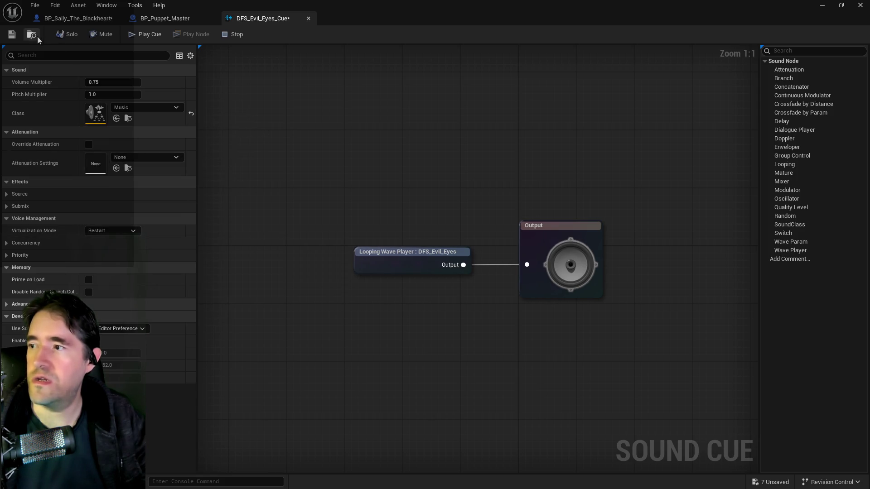
pyautogui.click(13, 35)
pyautogui.moveTo(414, 18)
pyautogui.mouseDown()
pyautogui.moveTo(589, 40)
pyautogui.moveTo(869, 27)
pyautogui.mouseUp()
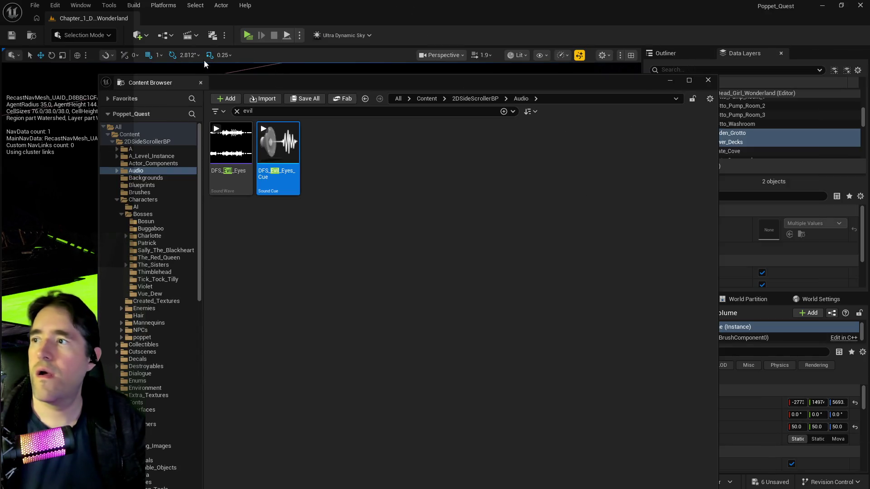
# Step: Open the BP_Poppet pawn blueprint from the GameMode blueprints menu
pyautogui.click(138, 34)
pyautogui.click(162, 37)
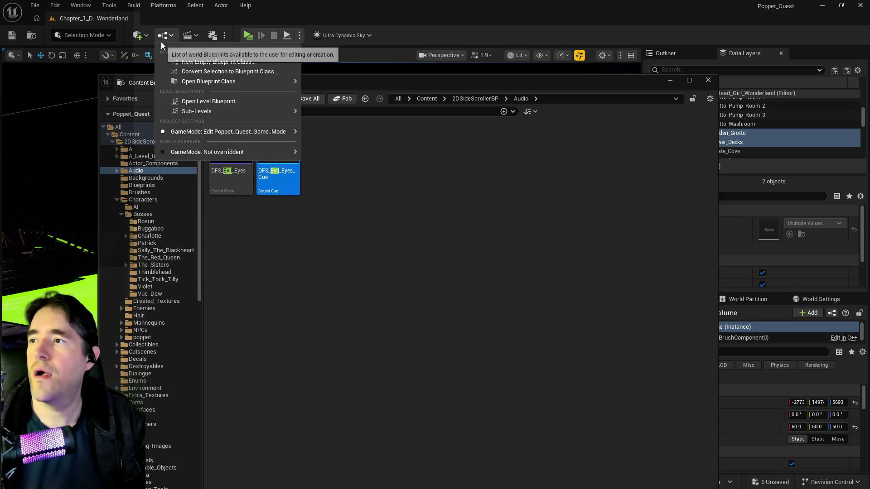
pyautogui.moveTo(227, 131)
pyautogui.moveTo(387, 185)
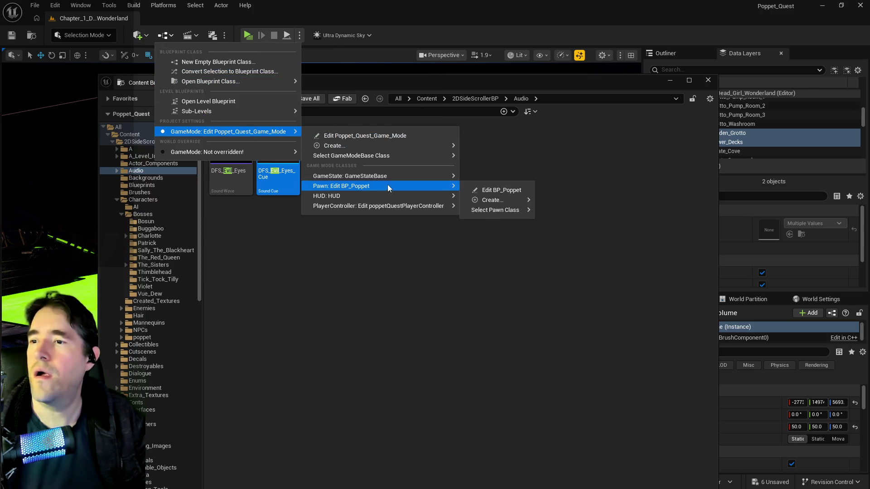
pyautogui.click(489, 190)
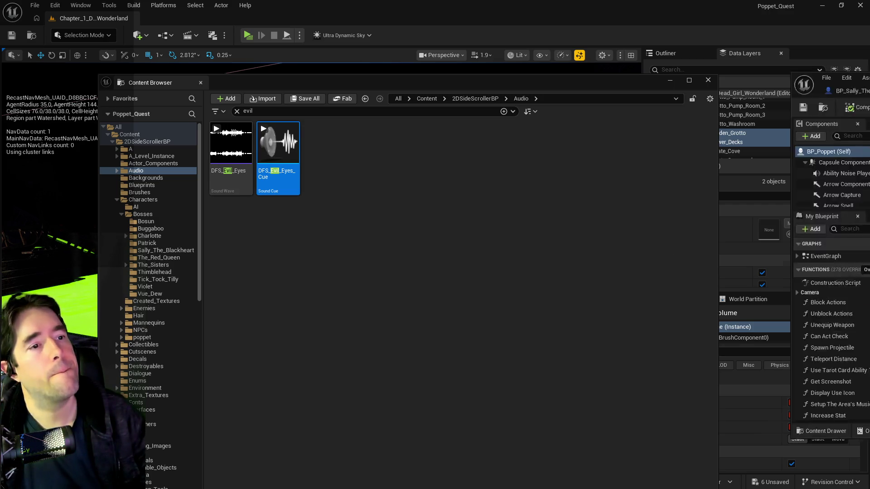
pyautogui.scroll(-3, 485, 222)
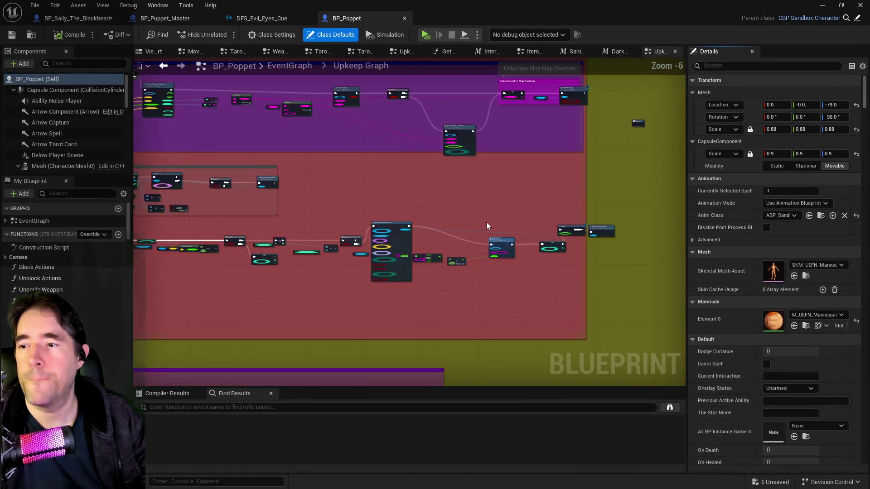
pyautogui.moveTo(485, 211); pyautogui.dragTo(578, 172)
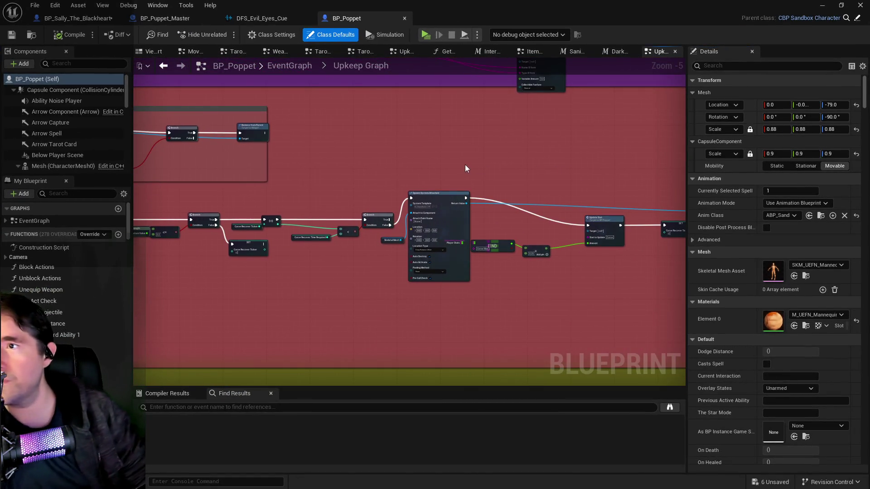
# Step: Search 'room', select Room Data, and expand its map down to the Viewing Room entry
pyautogui.click(81, 195)
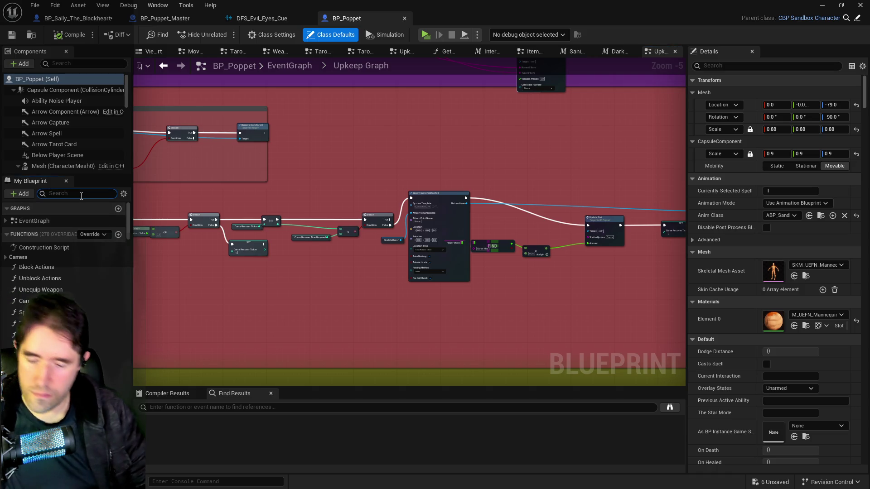
pyautogui.write('room')
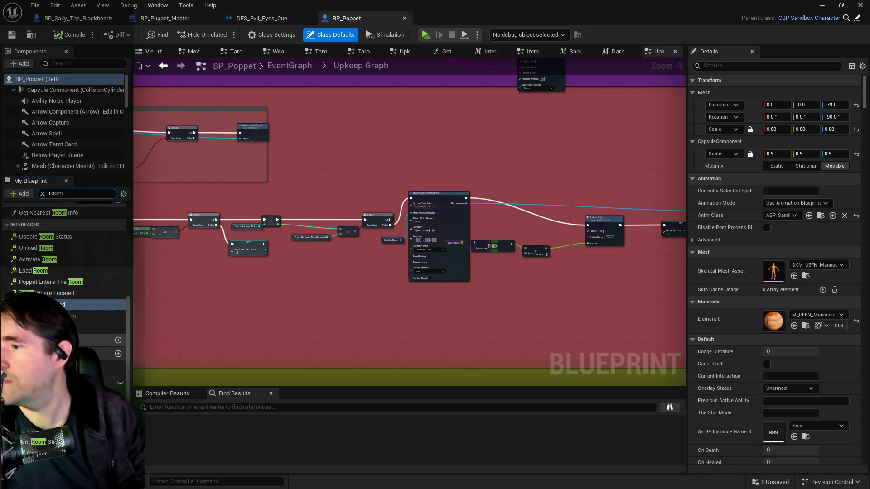
pyautogui.click(30, 433)
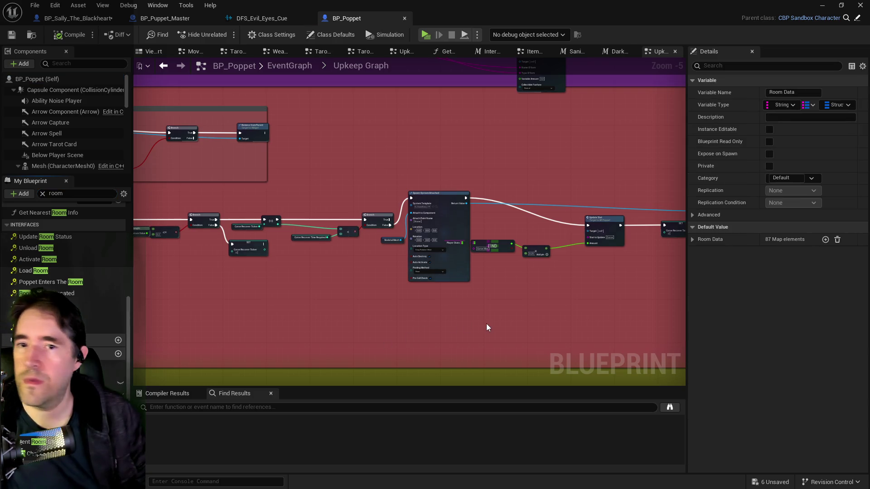
pyautogui.click(692, 240)
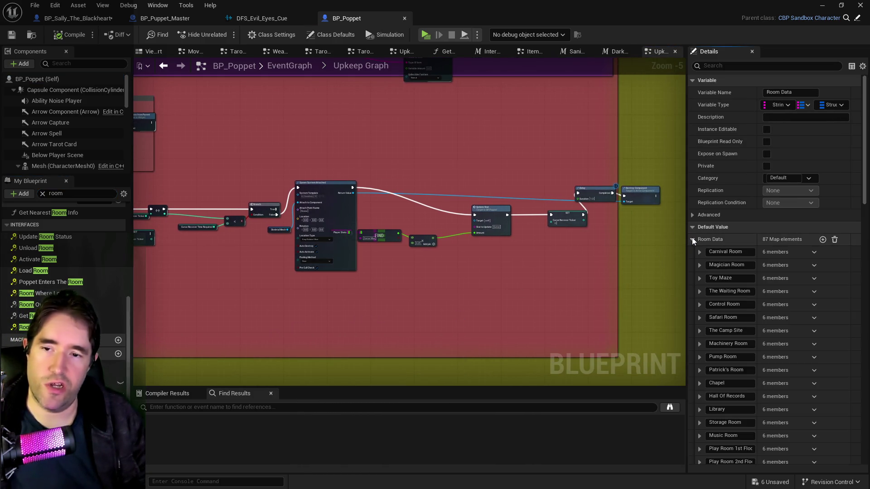
pyautogui.scroll(-3, 738, 306)
pyautogui.scroll(-15, 737, 307)
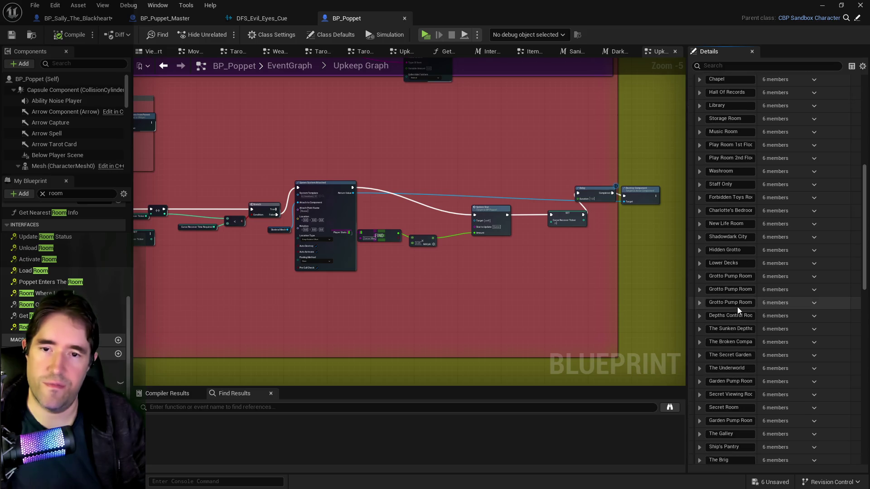
pyautogui.scroll(-10, 738, 306)
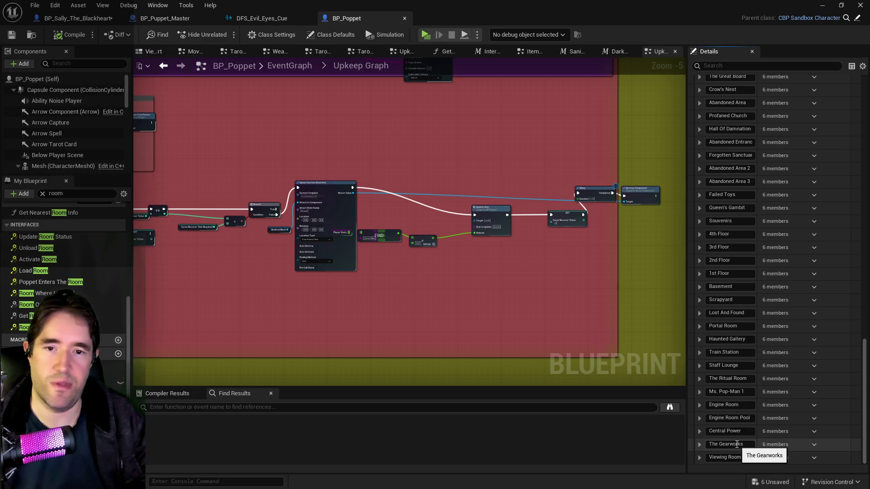
pyautogui.click(701, 457)
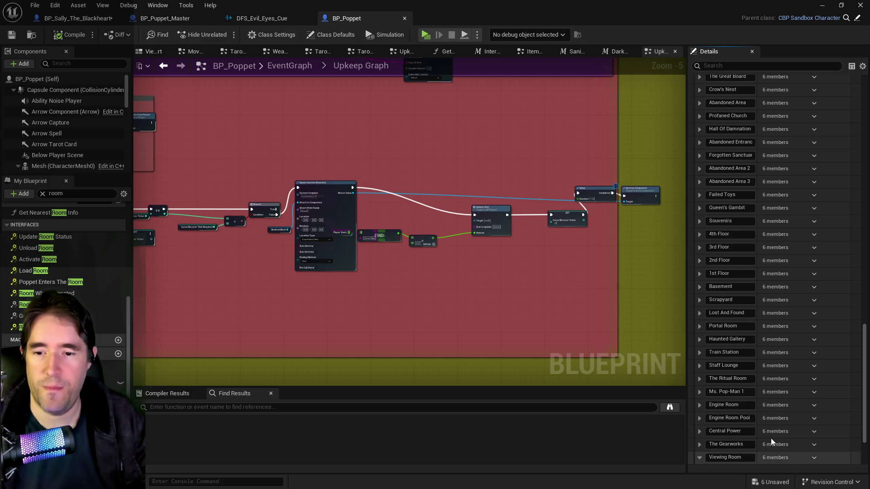
# Step: Delete the Viewing Room entry from BP_Poppet's Room Data map
pyautogui.scroll(-3, 780, 447)
pyautogui.click(815, 386)
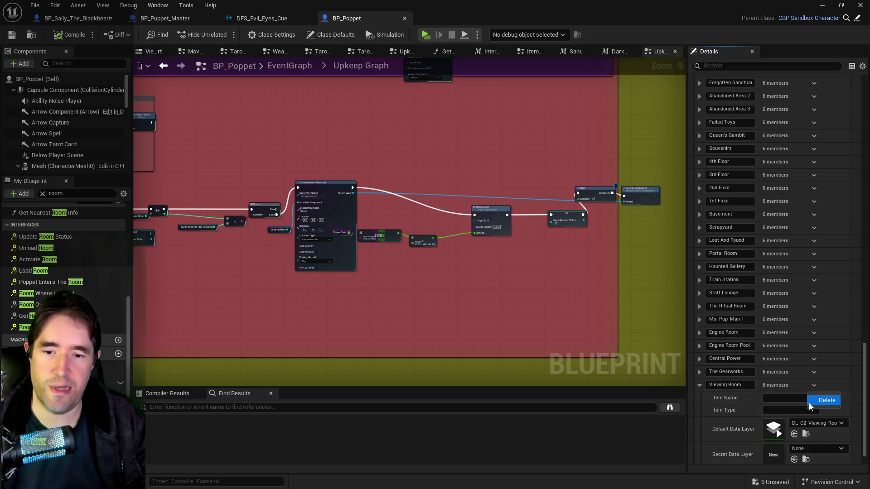
pyautogui.click(819, 401)
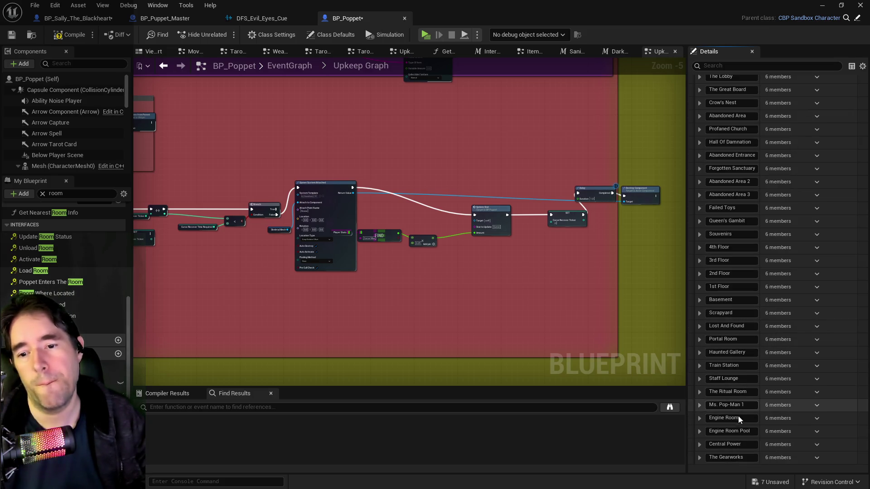
pyautogui.scroll(5, 732, 431)
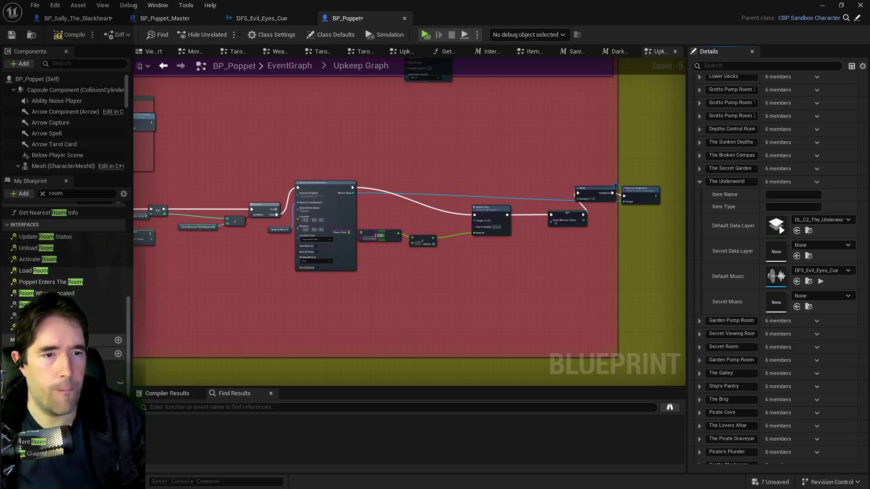
pyautogui.click(808, 282)
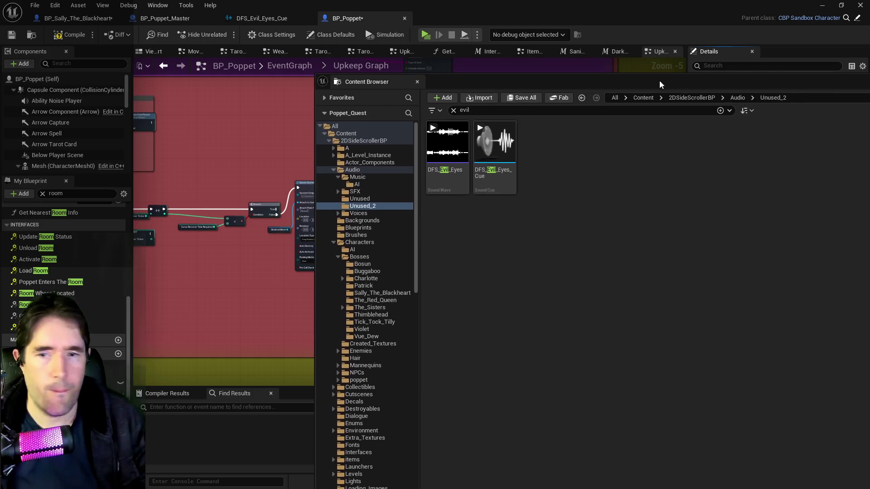
# Step: Move DFS_Evil_Eyes and DFS_Evil_Eyes_Cue into Audio/Music and clear the 'evil' search
pyautogui.click(447, 149)
pyautogui.keyDown('ctrl'); pyautogui.click(497, 176); pyautogui.keyUp('ctrl')
pyautogui.moveTo(497, 175); pyautogui.dragTo(358, 178)
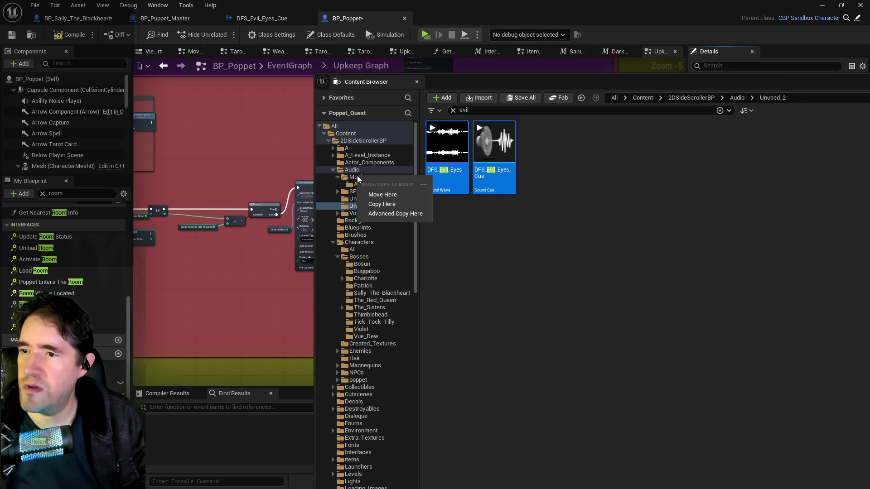
pyautogui.click(378, 194)
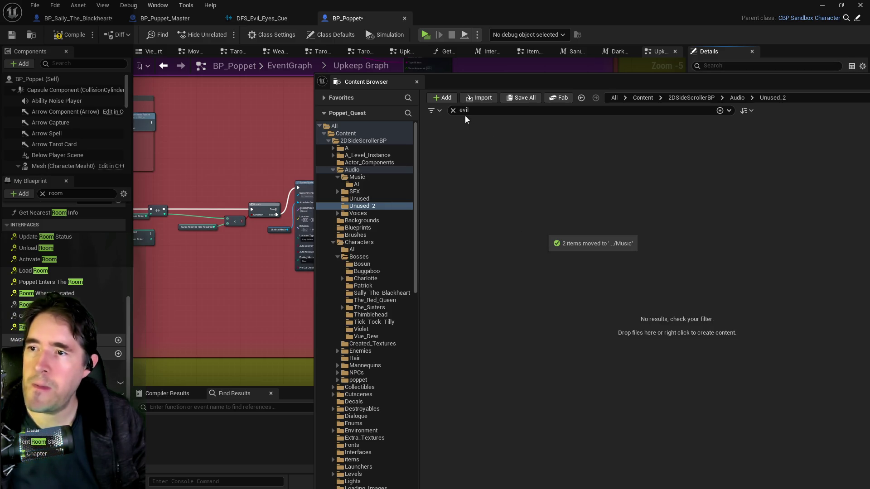
pyautogui.click(452, 110)
# Step: Preview DFS_Evil_Eyes_Cue as the Underworld room's Default Music
pyautogui.hotkey('ctrl', 'space')
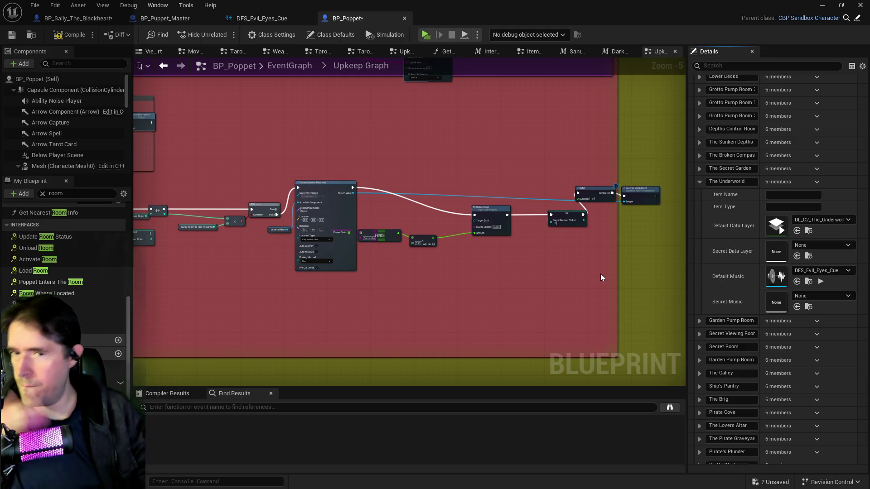
pyautogui.moveTo(601, 277); pyautogui.dragTo(534, 272)
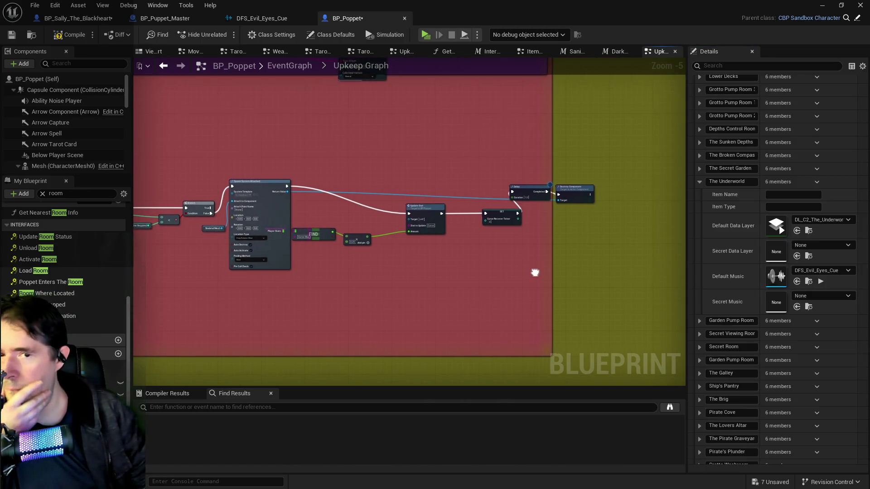
pyautogui.click(820, 282)
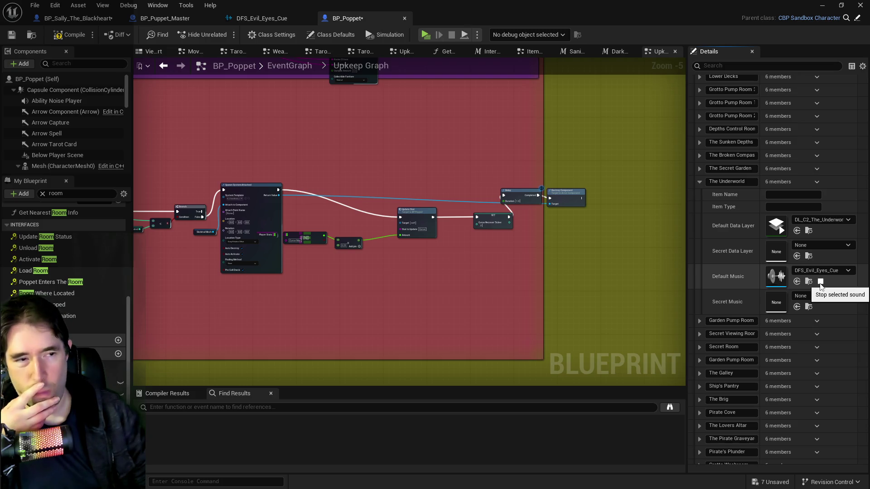
# Step: Stop the Default Music preview and move BP_Poppet aside to show Chapter_1_Dead_Girl_Wonderland
pyautogui.click(820, 282)
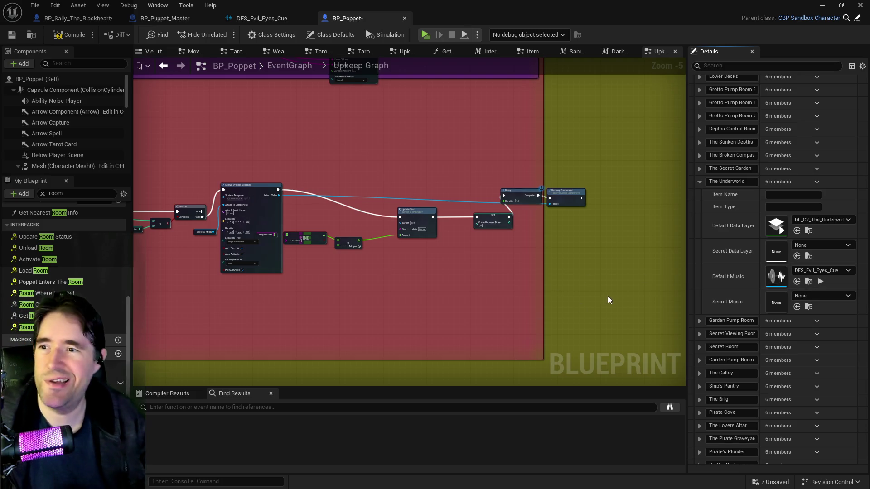
pyautogui.scroll(-2, 540, 244)
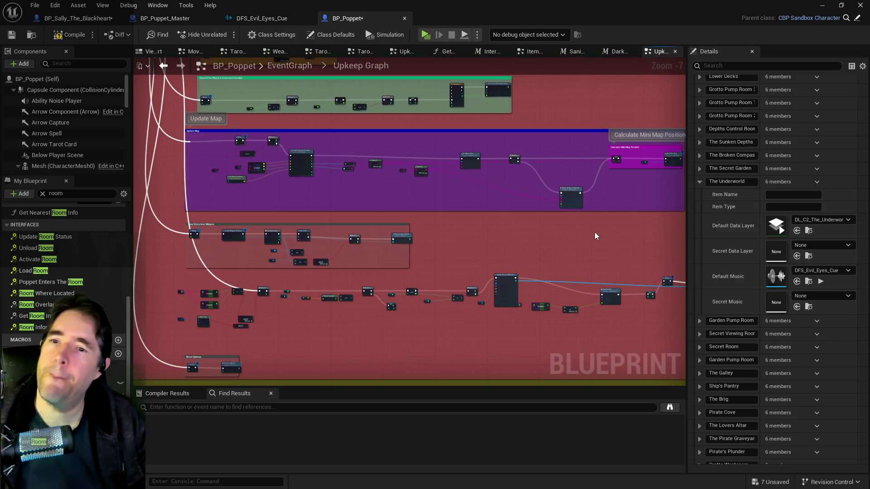
pyautogui.moveTo(549, 4); pyautogui.dragTo(869, 5)
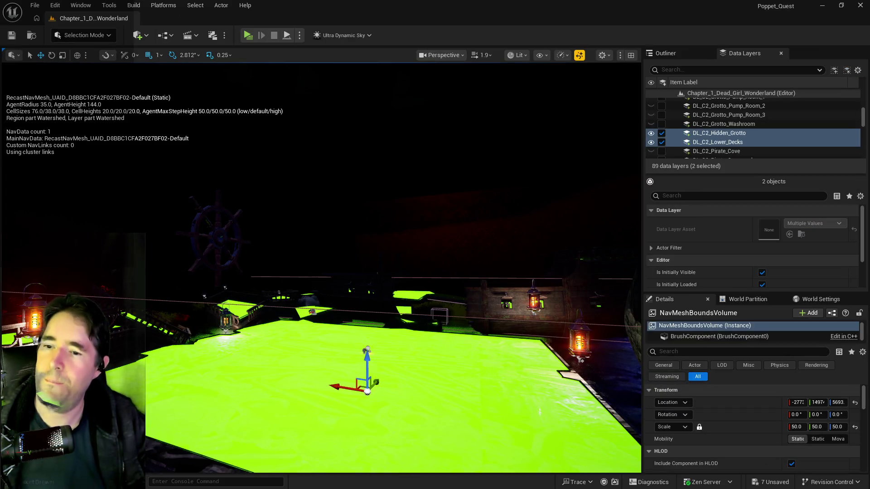
# Step: Drag the BP_Poppet editor back over the Chapter 1 level viewport
pyautogui.scroll(4, 321, 335)
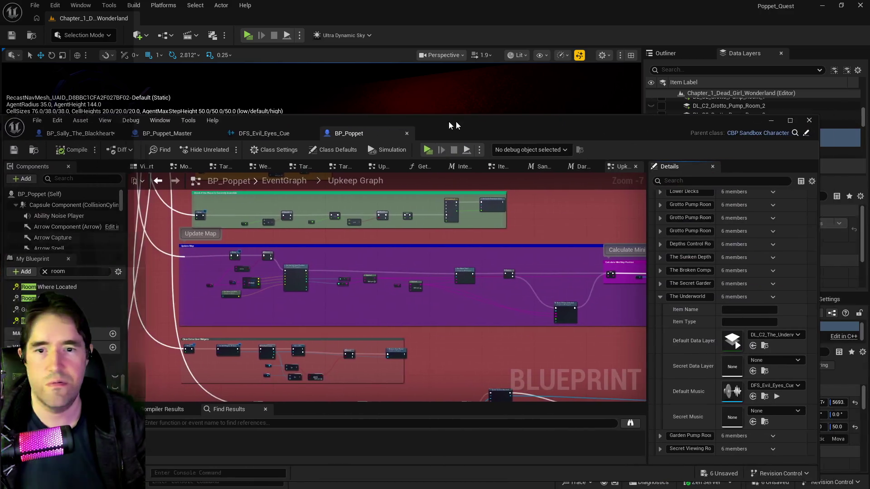
pyautogui.moveTo(480, 17); pyautogui.dragTo(444, 105)
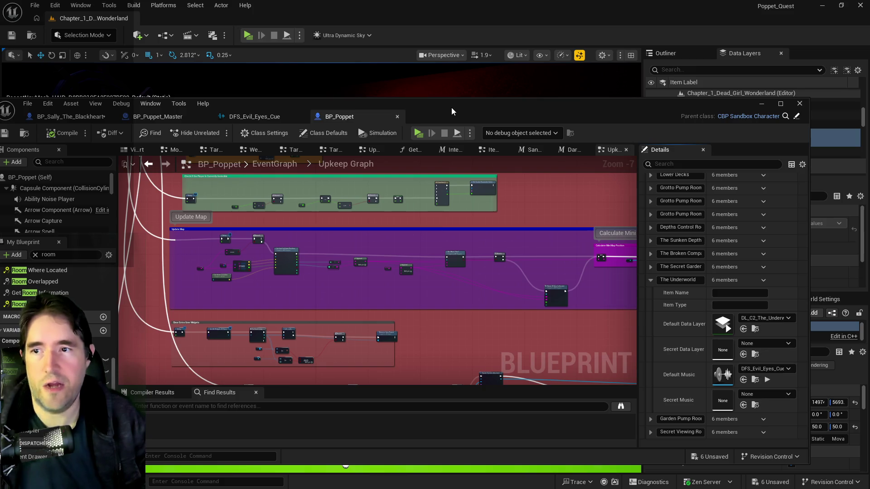
# Step: Maximize BP_Poppet, survey its Upkeep Graph, then switch to BP_Sally_The_Blackheart
pyautogui.doubleClick(455, 105)
pyautogui.scroll(-1, 420, 217)
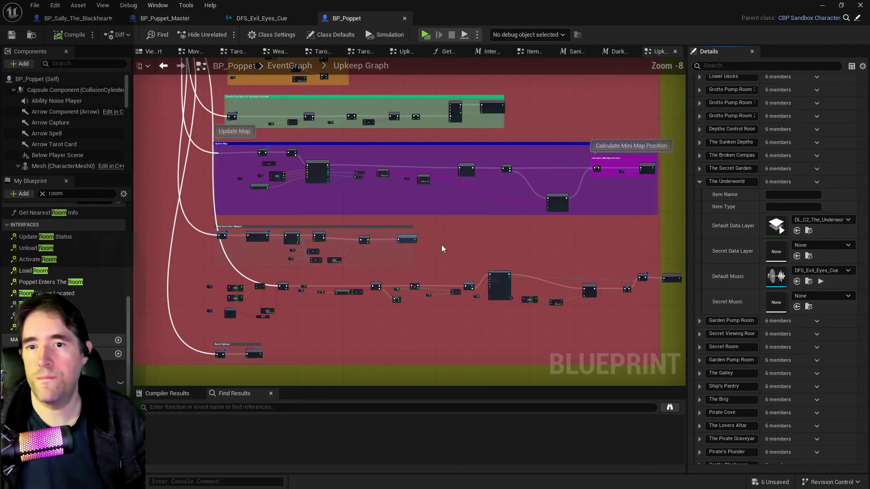
pyautogui.scroll(-1, 387, 306)
pyautogui.moveTo(387, 305); pyautogui.dragTo(493, 282)
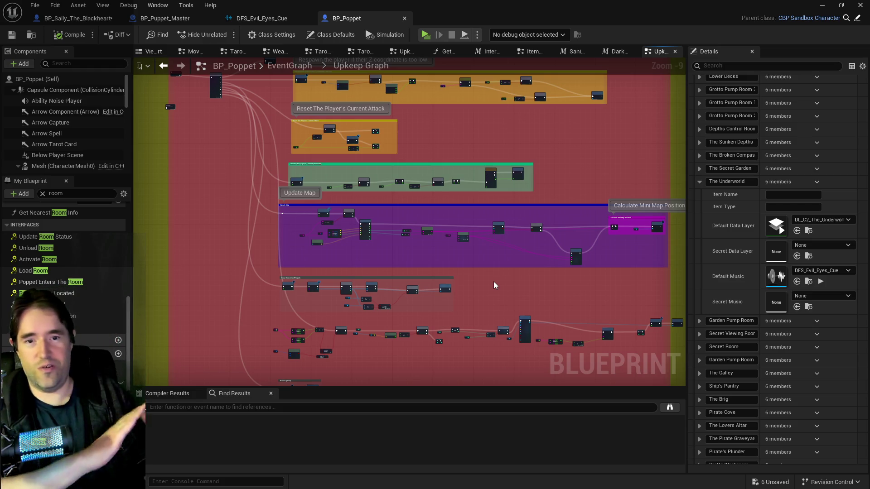
pyautogui.moveTo(532, 285); pyautogui.dragTo(484, 271)
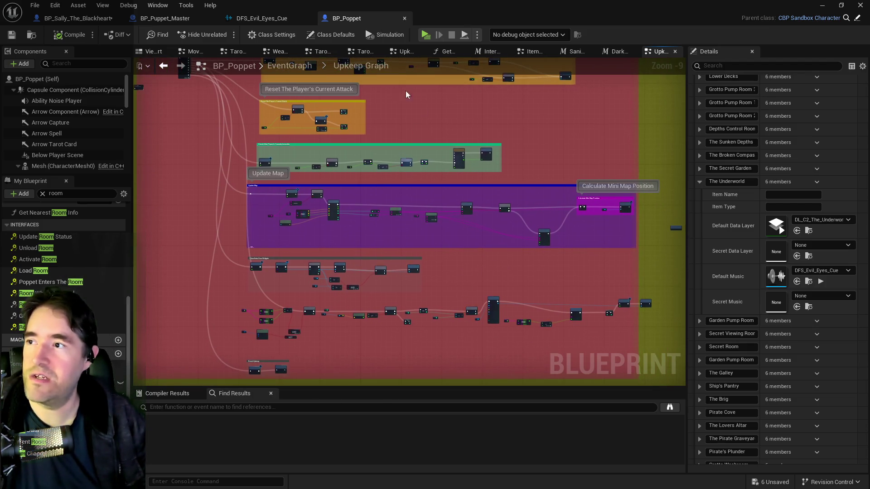
pyautogui.click(63, 18)
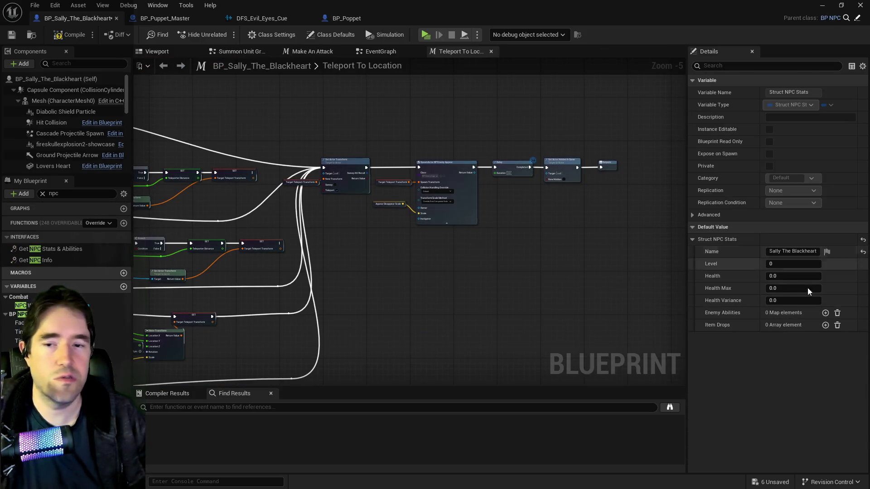
# Step: Set Sally The Blackheart's NPC Level to 27, then show the Audio/Unused_2 assets in the Content Browser
pyautogui.click(784, 264)
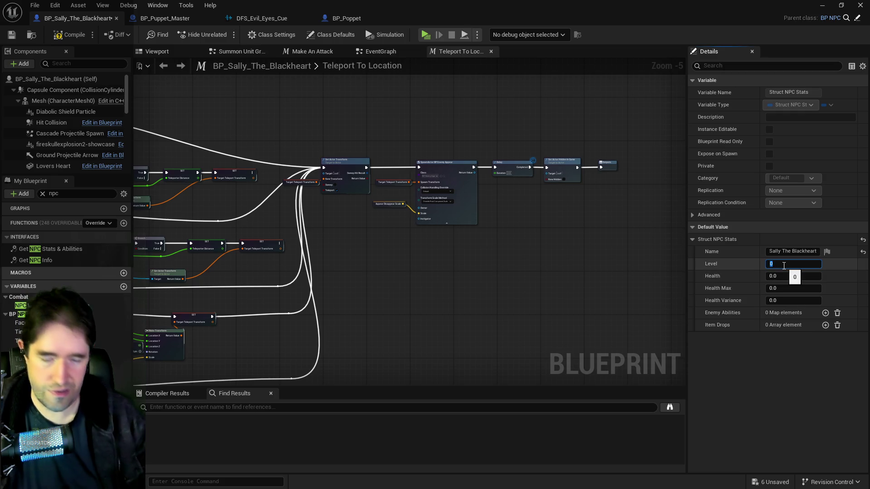
pyautogui.write('27')
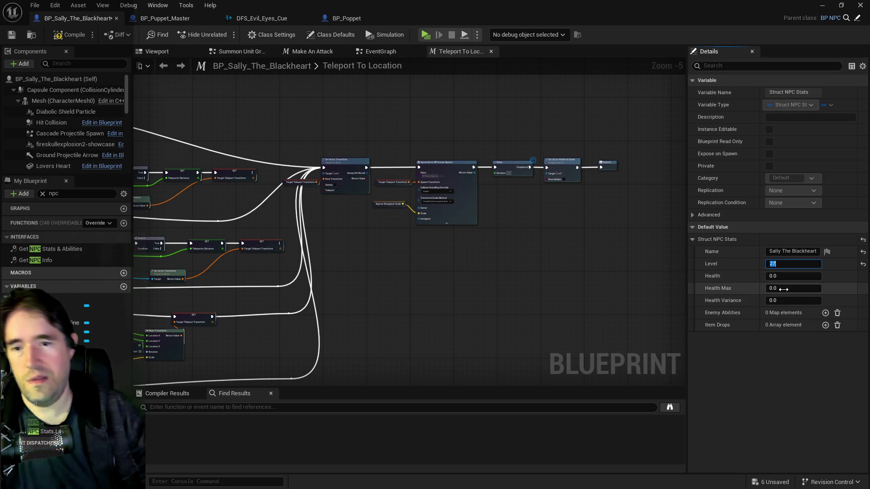
pyautogui.click(784, 290)
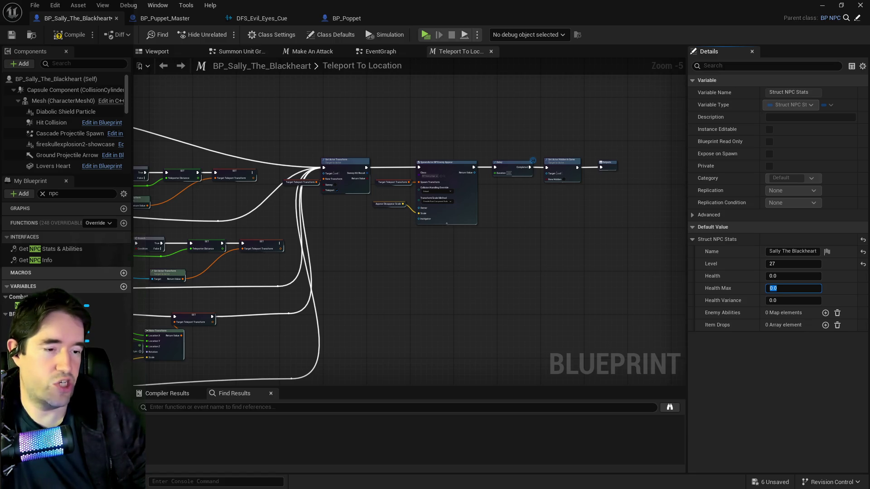
pyautogui.press('Return')
pyautogui.hotkey('ctrl', 'space')
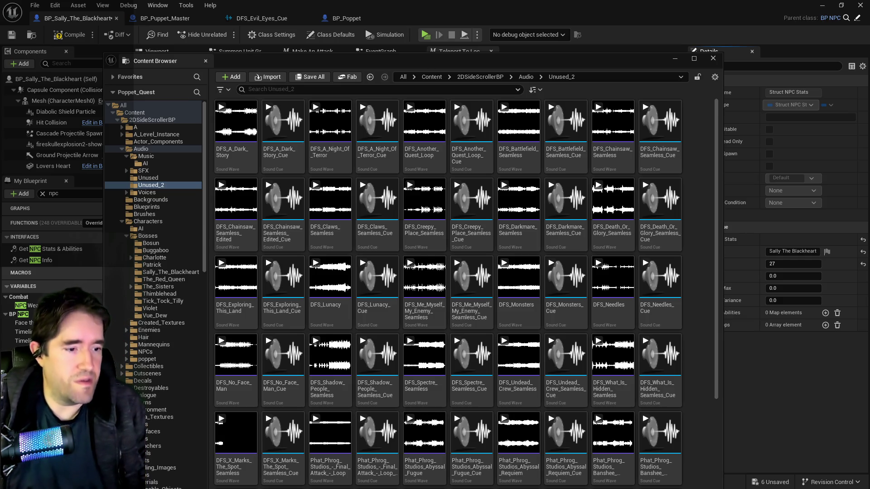
# Step: Scroll the Chapter 1 doc past its numbered card locations list to the Rooms heading
pyautogui.hotkey('alt', 'Tab')
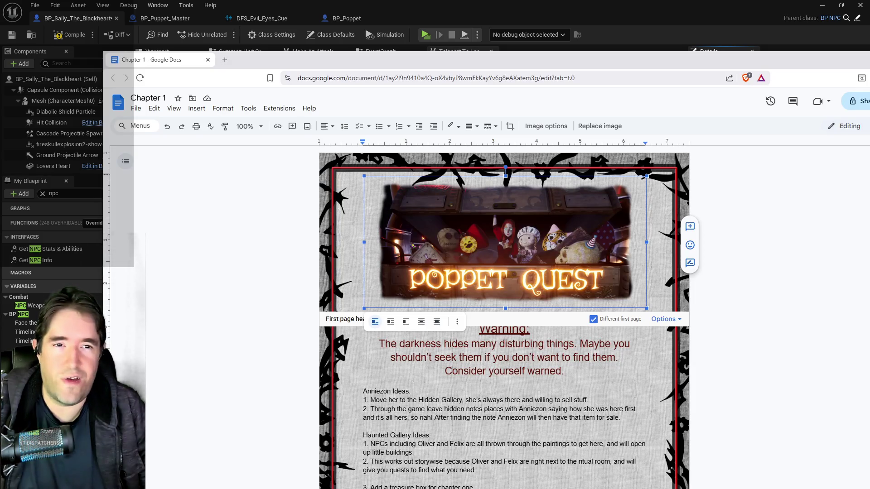
pyautogui.click(571, 392)
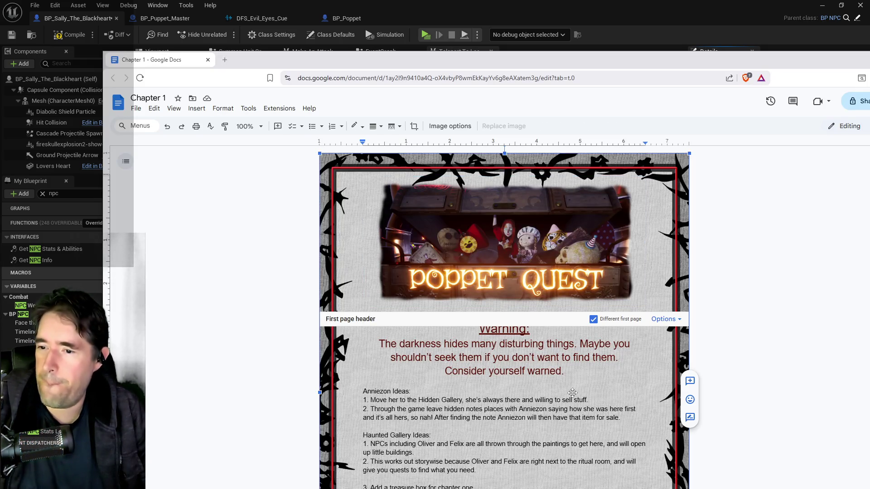
pyautogui.scroll(-6, 474, 412)
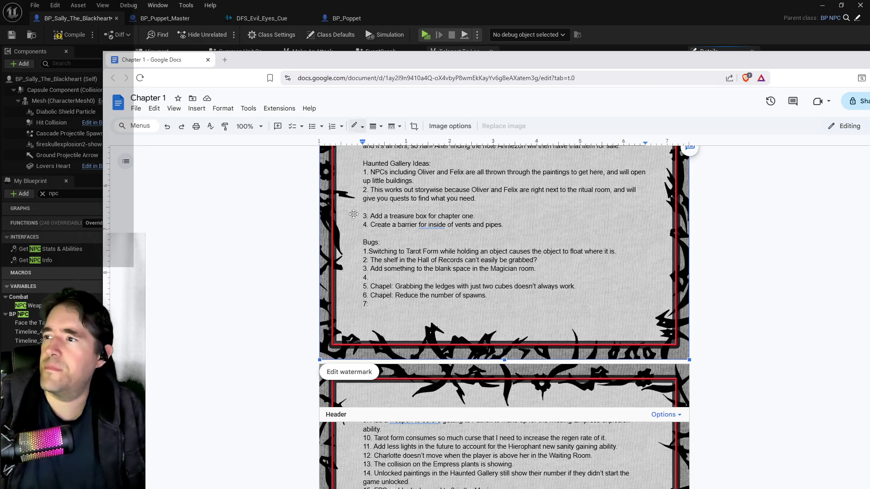
pyautogui.scroll(-10, 375, 281)
pyautogui.scroll(-20, 376, 281)
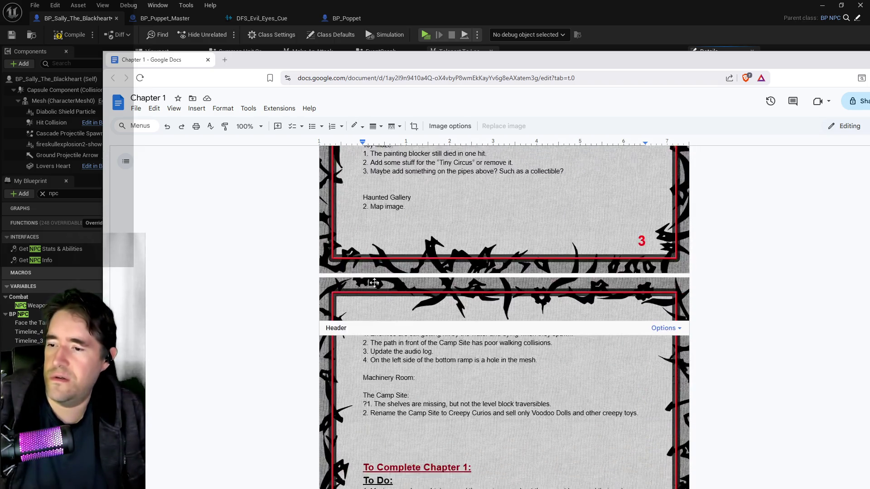
pyautogui.scroll(-18, 375, 283)
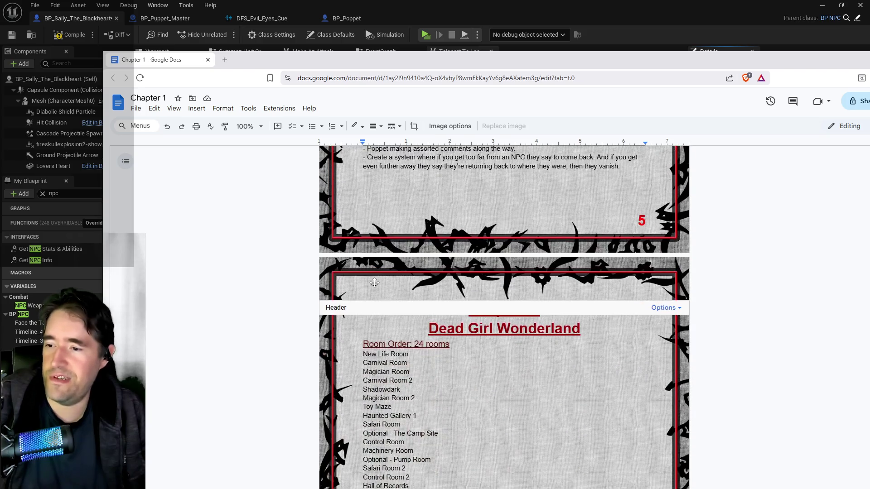
pyautogui.scroll(-14, 376, 286)
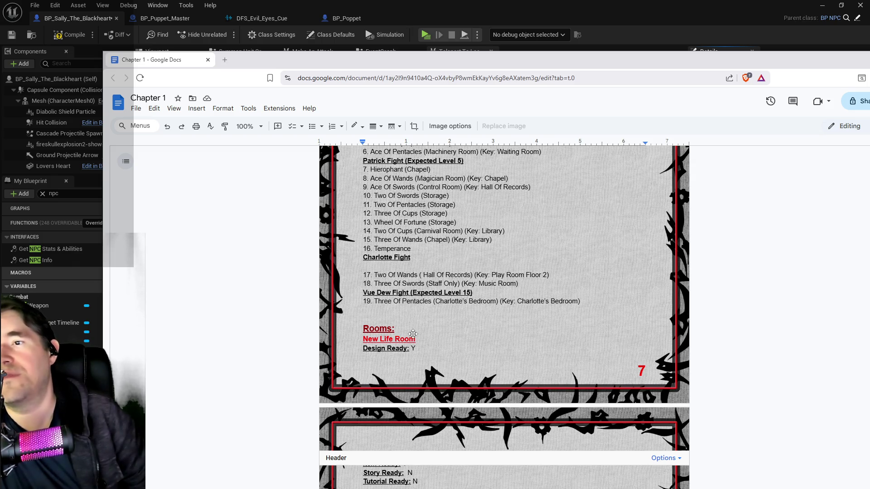
pyautogui.scroll(5, 460, 331)
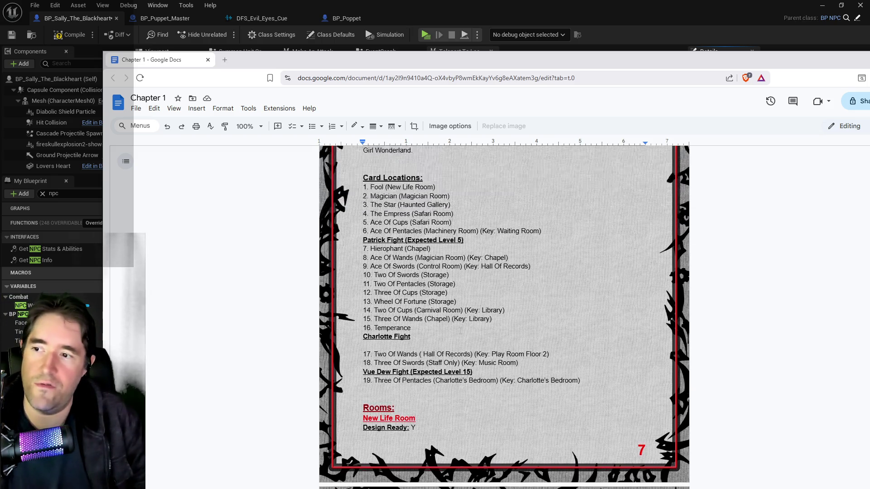
pyautogui.scroll(-5, 460, 330)
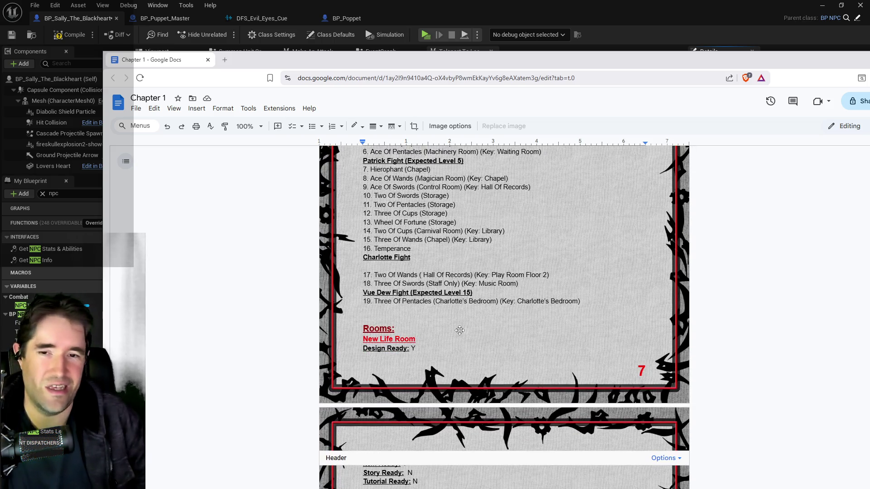
pyautogui.scroll(-1, 460, 330)
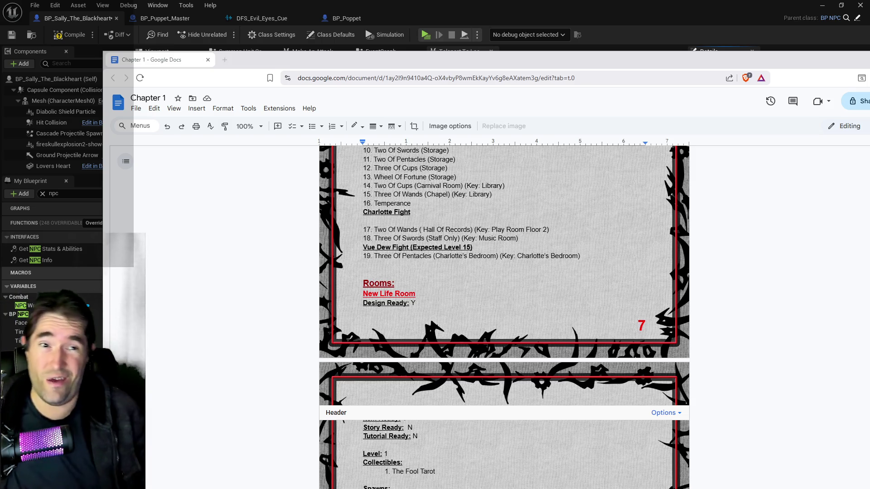
pyautogui.click(347, 18)
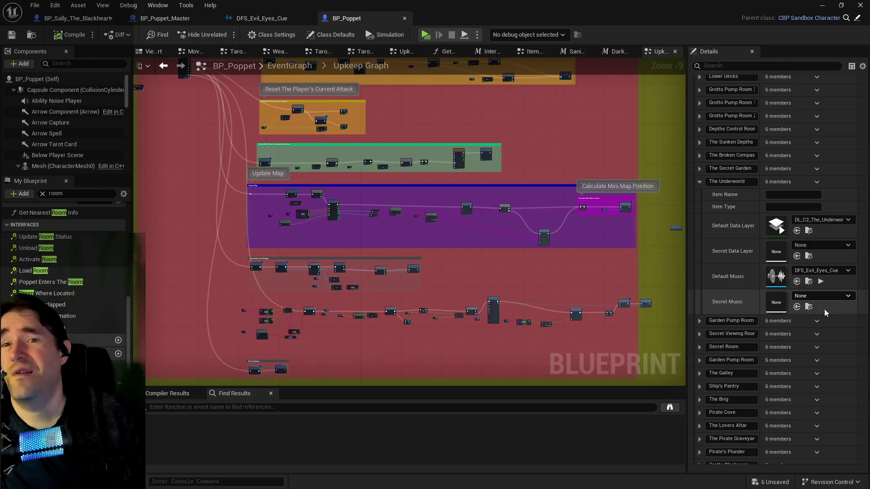
# Step: Review BP_Poppet's Room Data map in Details, then switch to the main level editor
pyautogui.scroll(15, 792, 321)
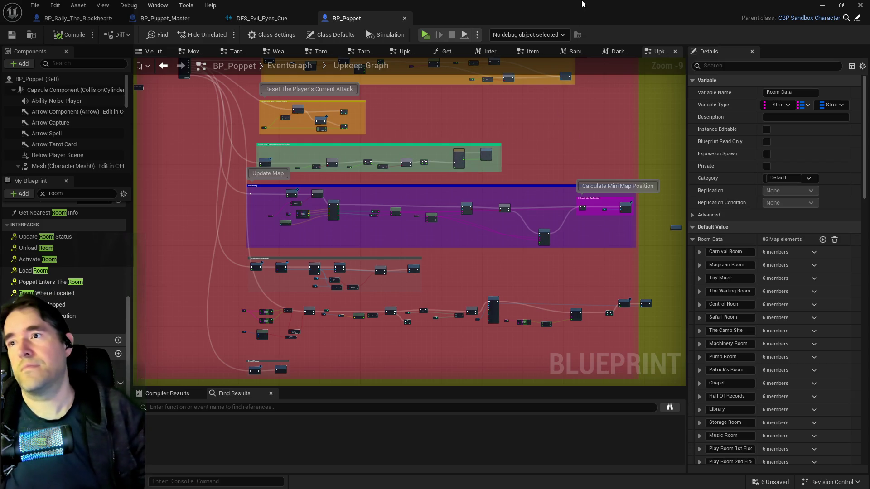
pyautogui.hotkey('alt', 'Tab')
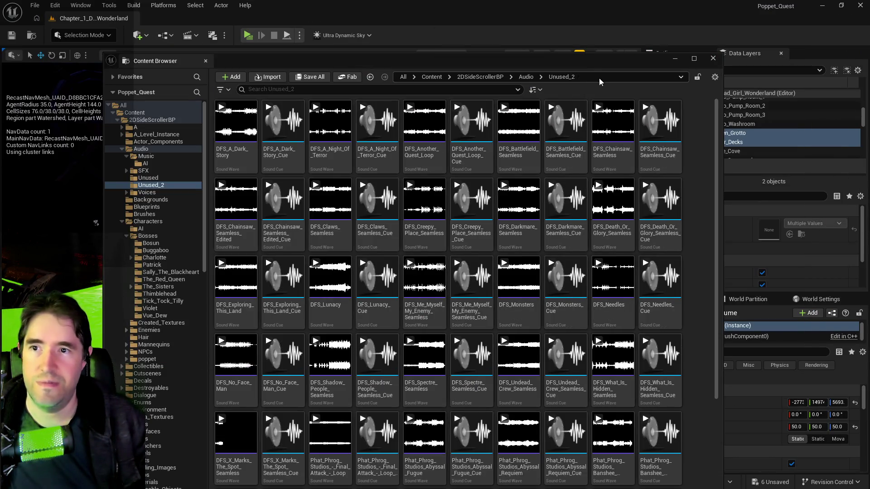
# Step: Hide the Content Browser drawer to reveal the level viewport, then return to the Chapter 1 doc
pyautogui.hotkey('ctrl', 'space')
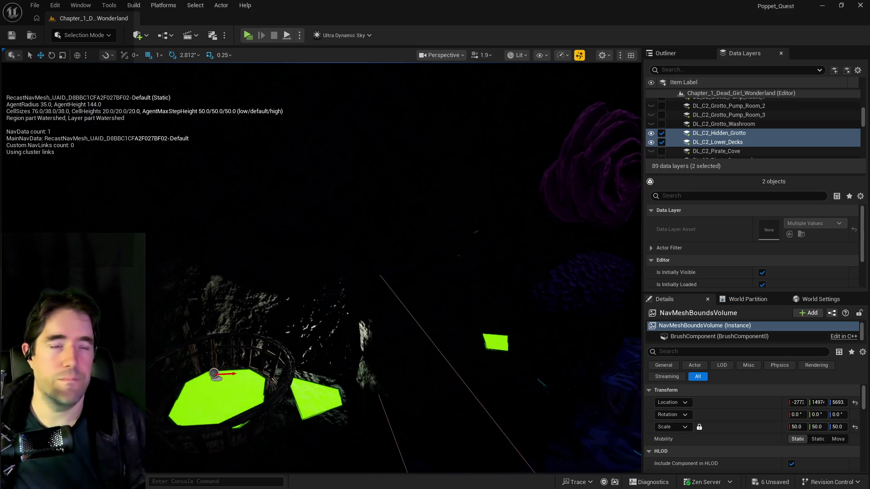
pyautogui.hotkey('alt', 'Tab')
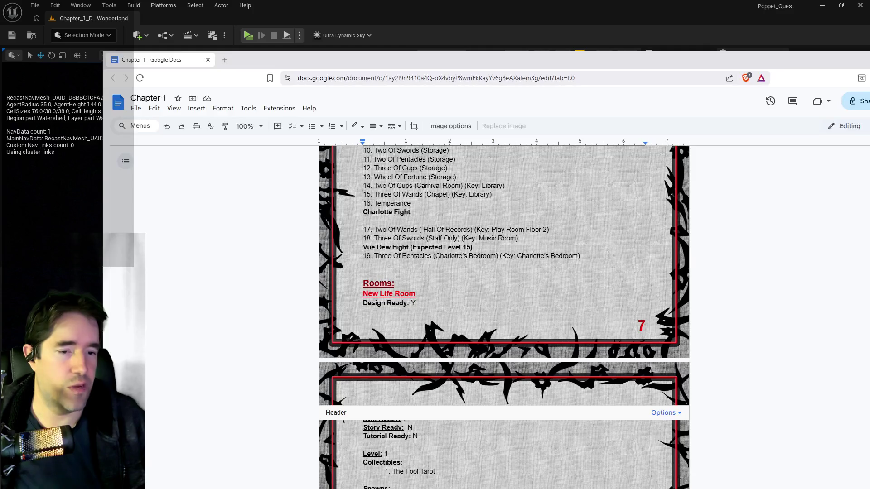
# Step: Scroll up to the Chapter 2 doc's Path 1 and Path 2 room route lists
pyautogui.scroll(1, 544, 338)
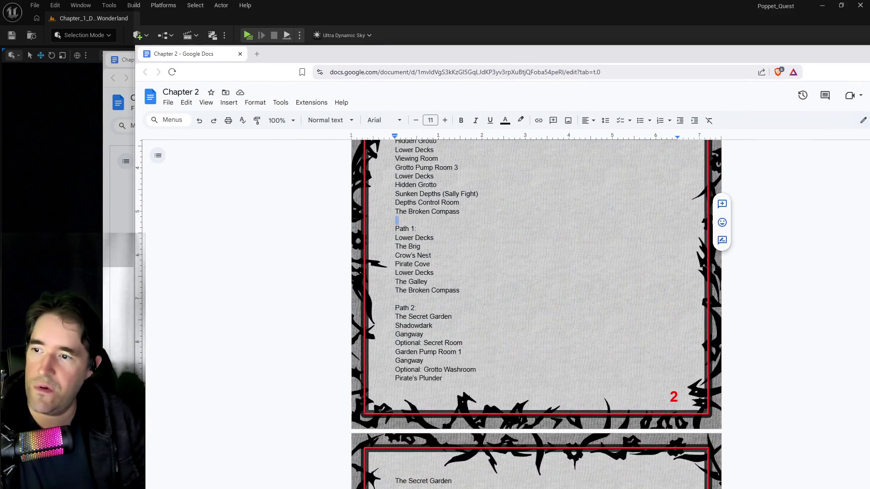
# Step: In the Chapter 1 doc, select the Card Locations heading of its card list
pyautogui.scroll(9, 429, 259)
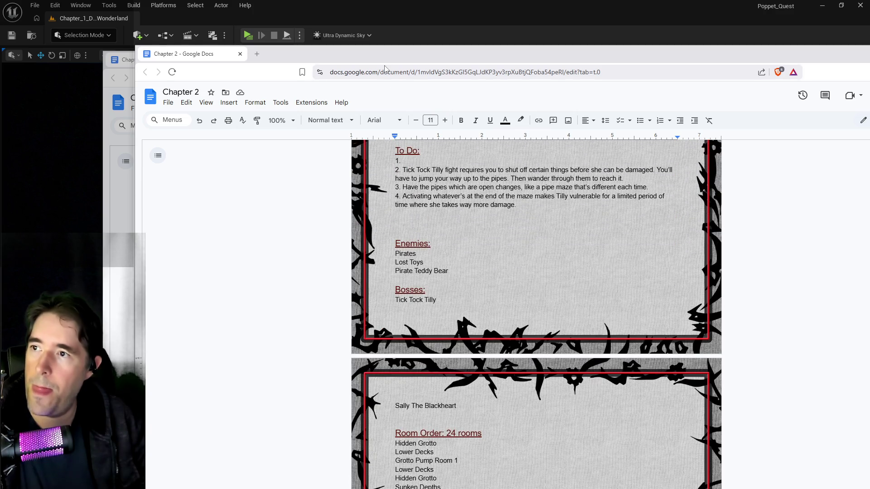
pyautogui.hotkey('alt', 'Tab')
pyautogui.scroll(6, 413, 288)
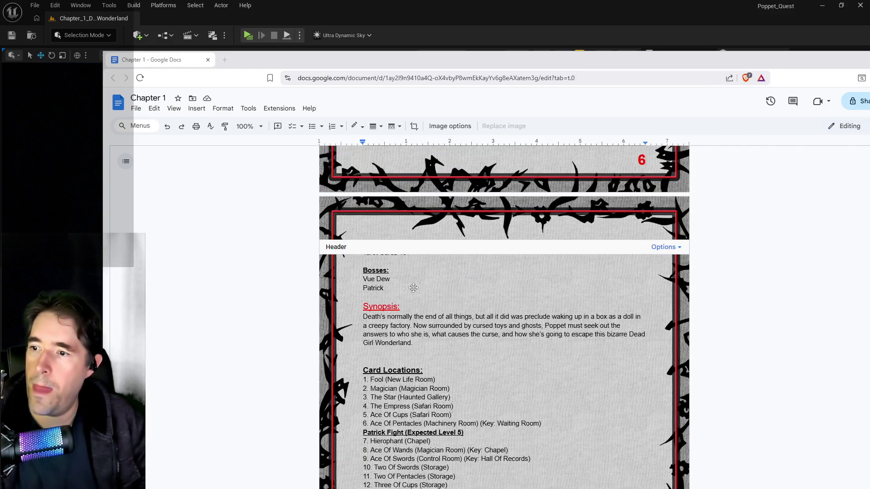
pyautogui.click(426, 371)
pyautogui.click(435, 379)
pyautogui.scroll(-4, 435, 380)
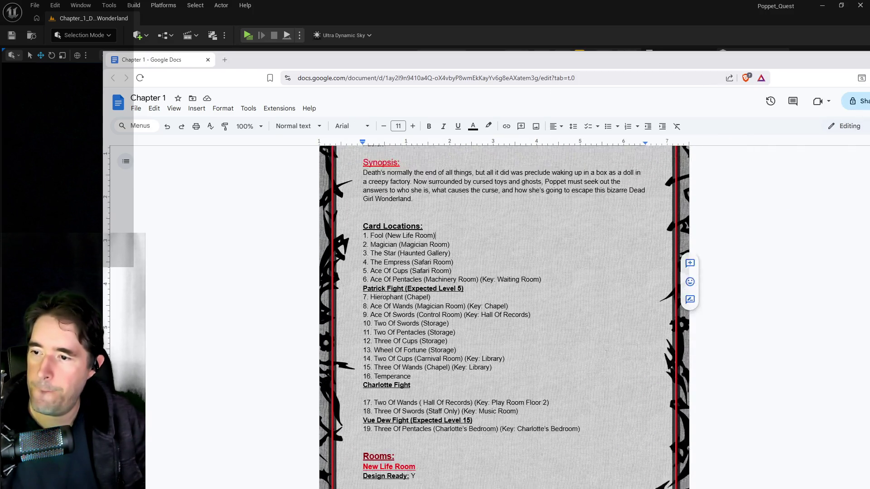
pyautogui.moveTo(423, 189); pyautogui.dragTo(363, 189)
# Step: In Chapter 2's doc, scroll to page 3 and place the cursor at Card Locations entry 2
pyautogui.hotkey('alt', 'Tab')
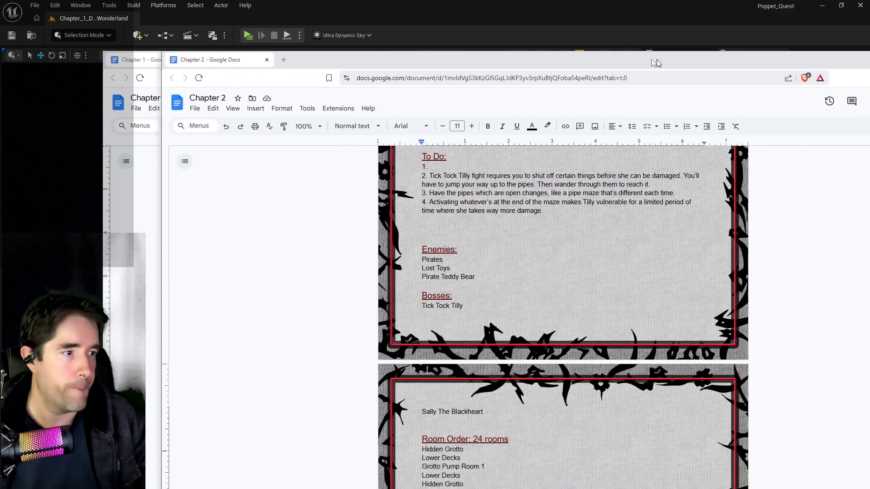
pyautogui.scroll(-15, 532, 245)
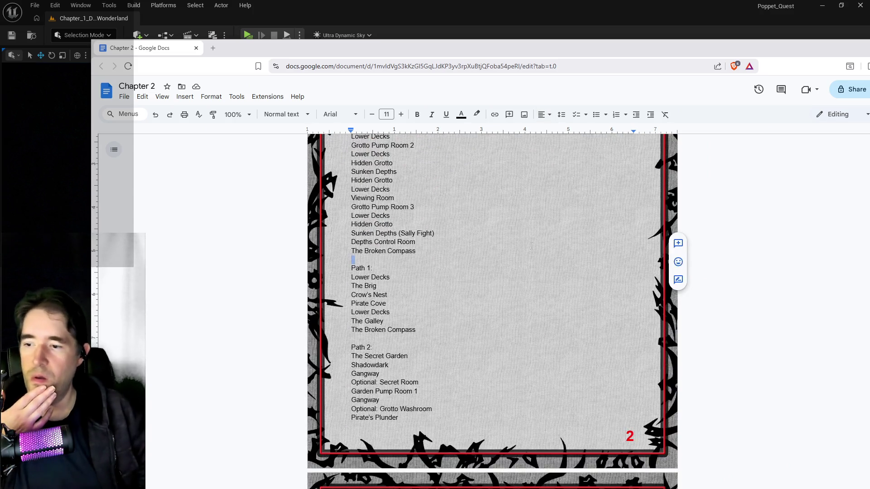
pyautogui.scroll(-2, 532, 246)
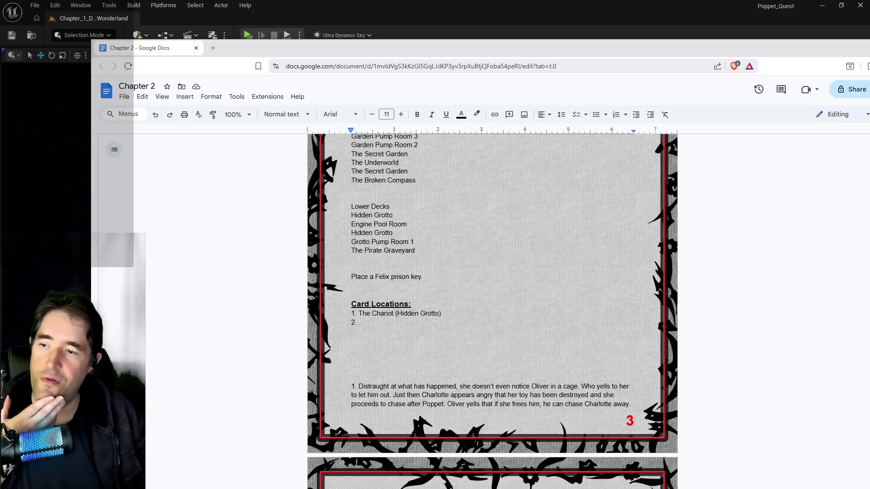
pyautogui.click(398, 326)
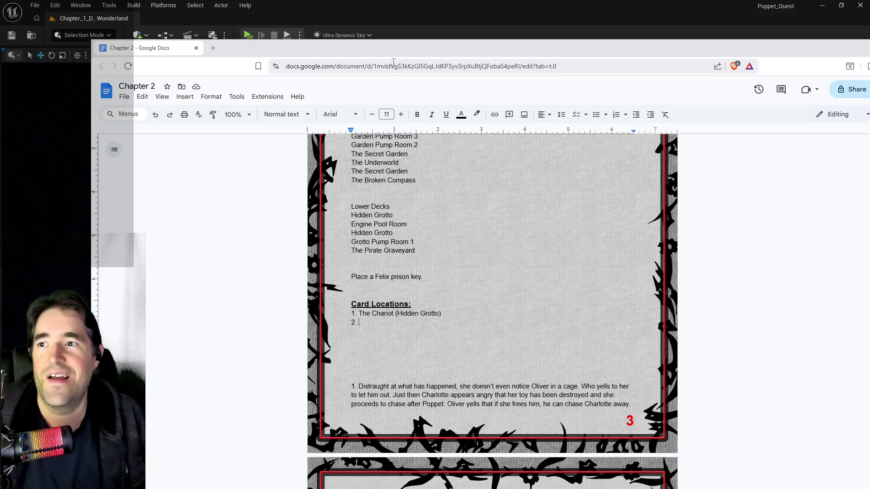
# Step: Reposition the Chapter 2 window so the Chapter 1 doc is visible beside it
pyautogui.click(351, 294)
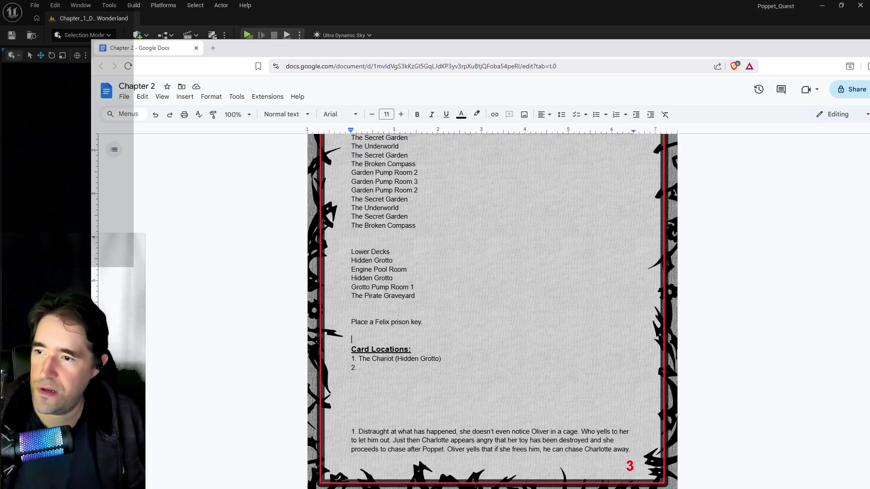
pyautogui.moveTo(483, 51)
pyautogui.mouseDown()
pyautogui.moveTo(604, 109)
pyautogui.moveTo(481, 104)
pyautogui.mouseUp()
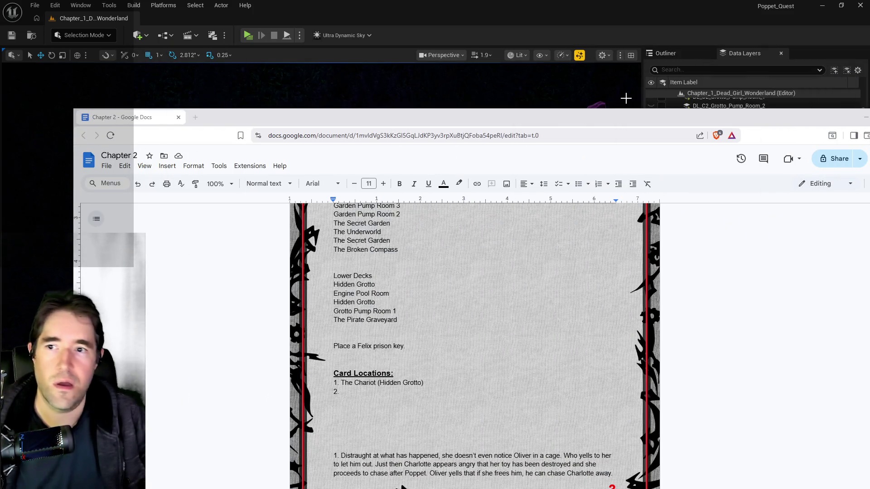
pyautogui.moveTo(616, 117); pyautogui.dragTo(596, 62)
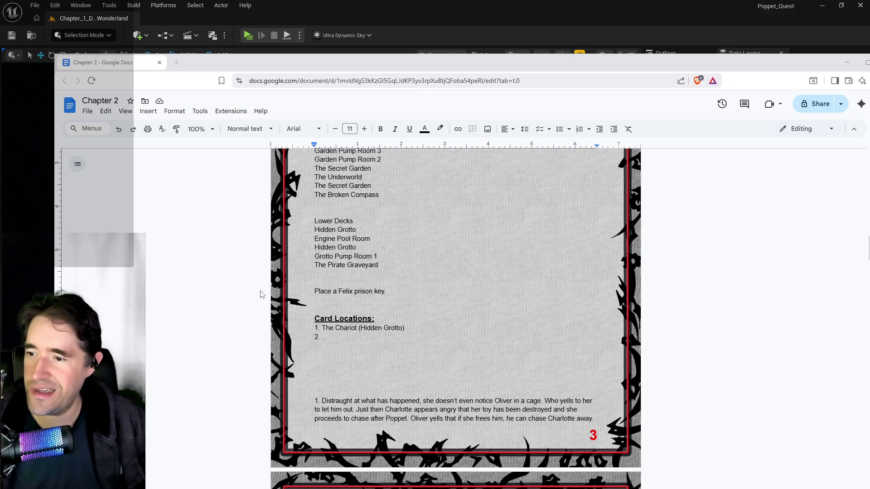
# Step: Add the line 'Cups, Pentacles, Wands, Swords' below the Felix prison key note
pyautogui.click(325, 301)
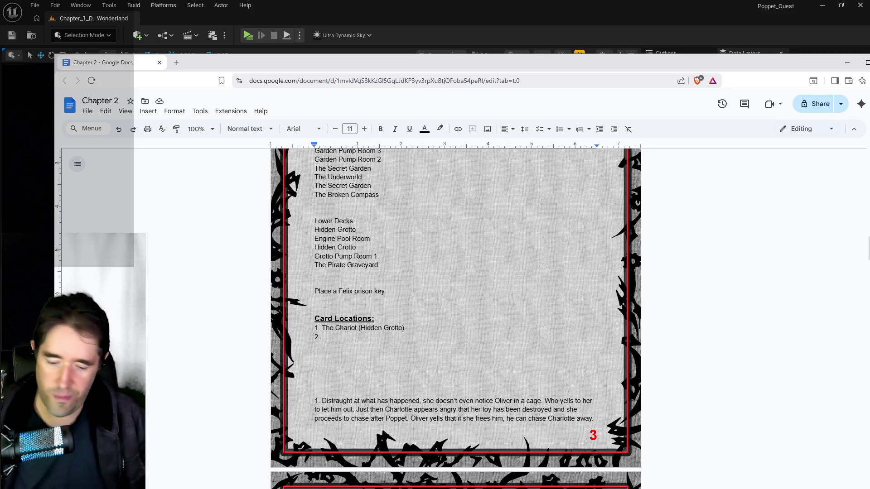
pyautogui.press('Return')
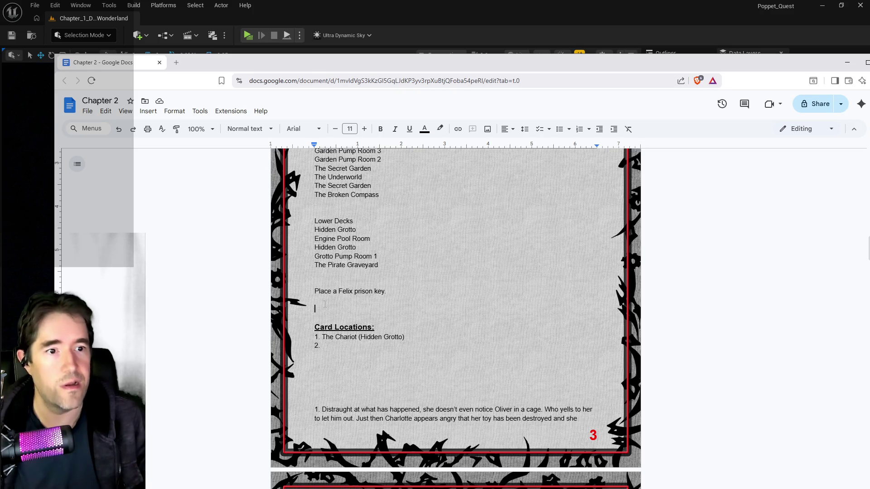
pyautogui.write('Cups, ')
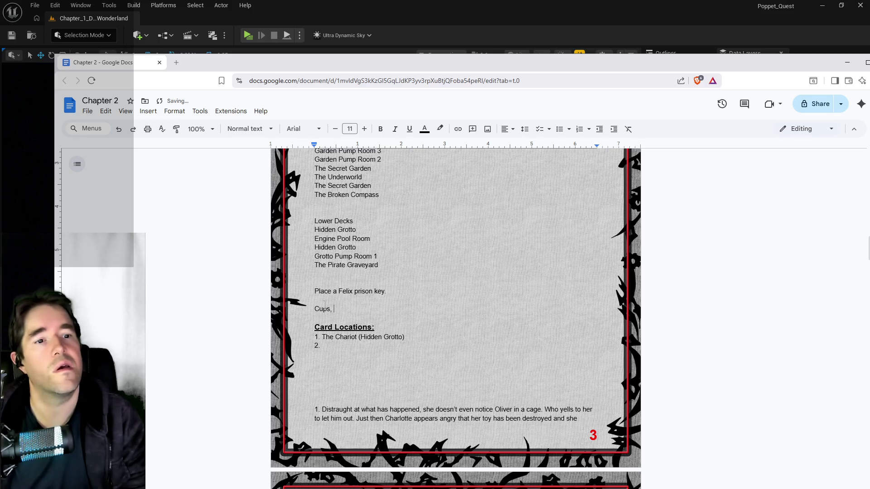
pyautogui.write('Pentacles, ')
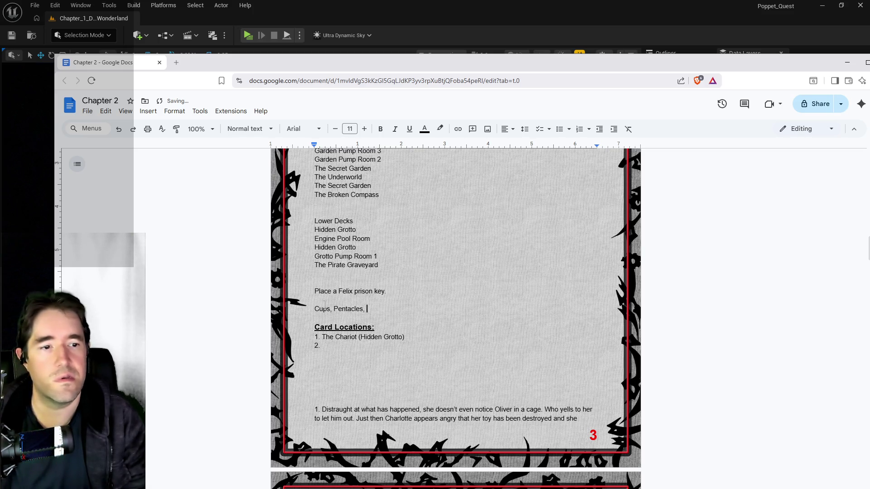
pyautogui.write('Wands, Swords')
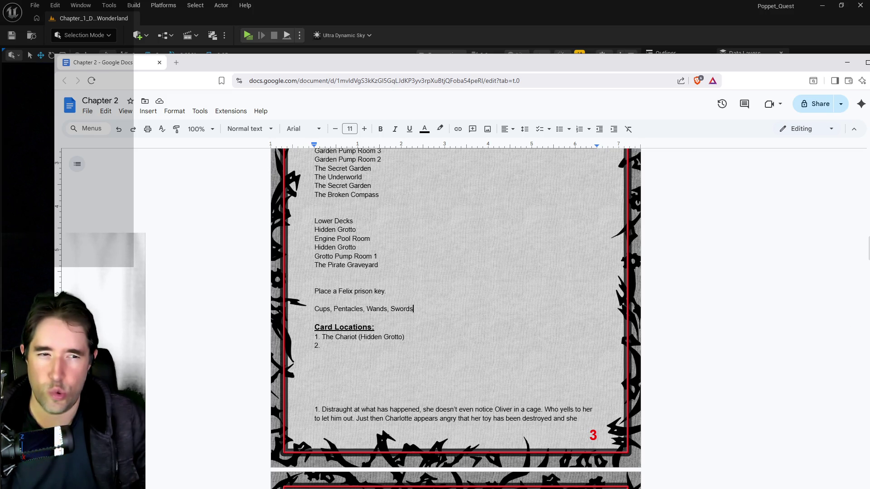
pyautogui.hotkey('alt', 'Tab')
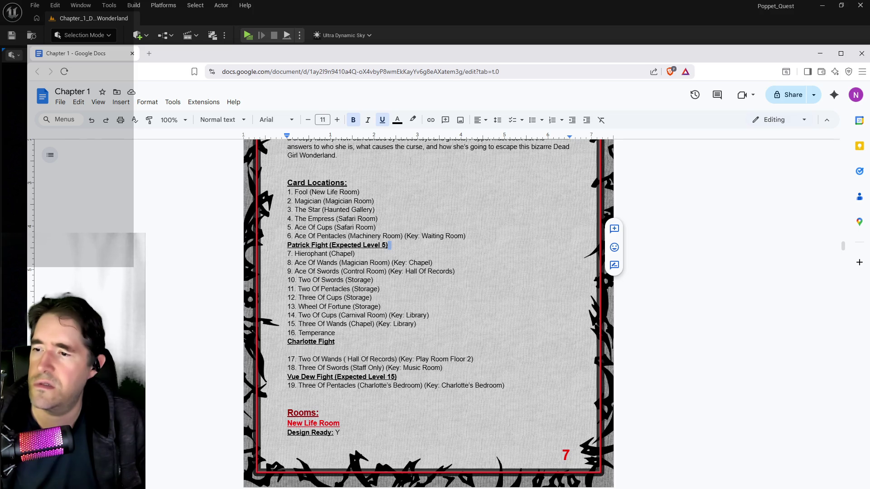
# Step: Compare the two chapter docs, move Chapter 1 aside, and place the cursor at Chapter 2's entry 2
pyautogui.hotkey('alt', 'Tab')
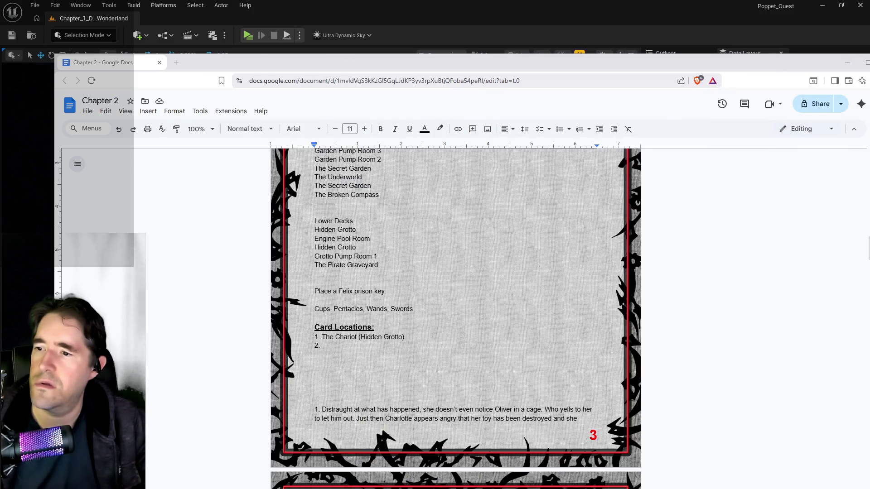
pyautogui.hotkey('alt', 'Tab')
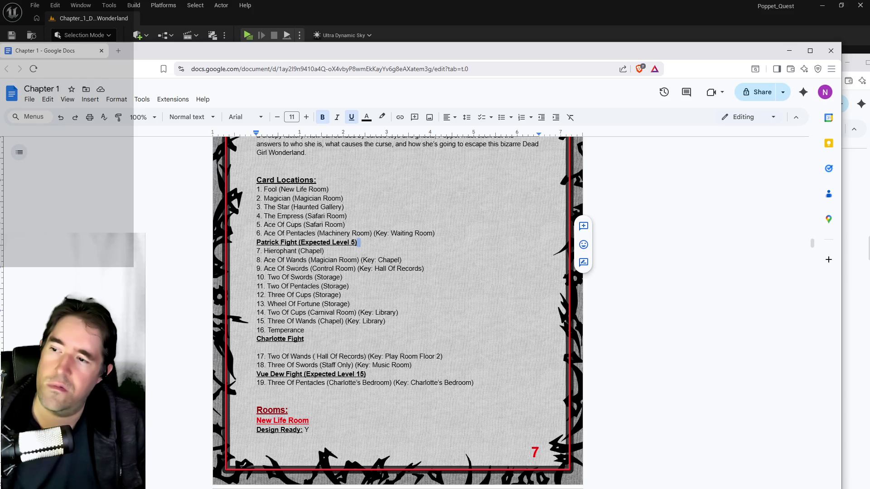
pyautogui.hotkey('alt', 'Tab')
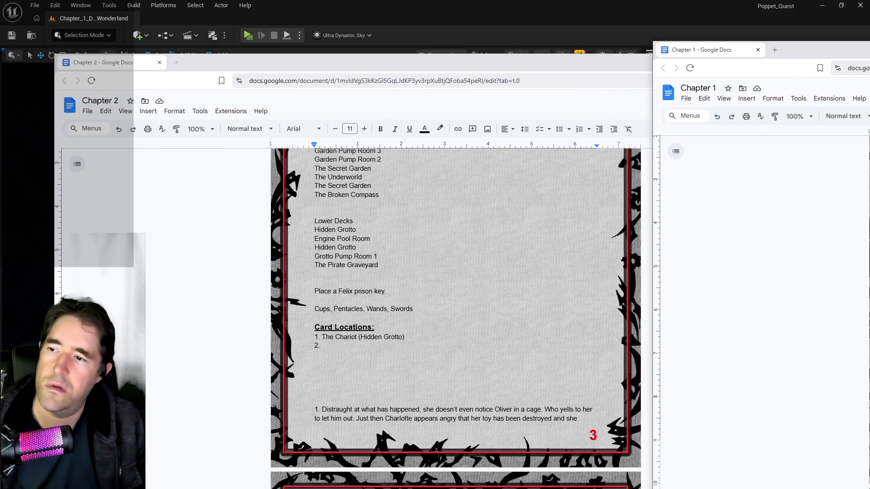
pyautogui.hotkey('alt', 'Tab')
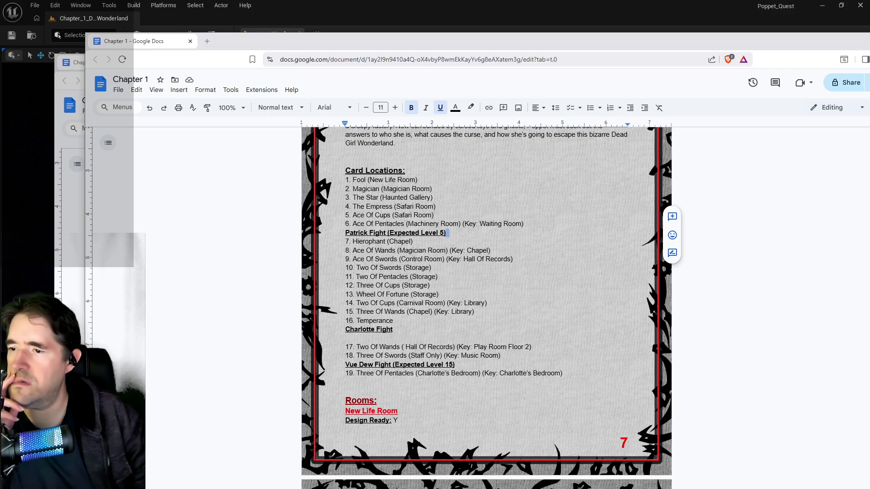
pyautogui.moveTo(429, 43)
pyautogui.mouseDown()
pyautogui.moveTo(869, 72)
pyautogui.moveTo(634, 44)
pyautogui.moveTo(488, 48)
pyautogui.mouseUp()
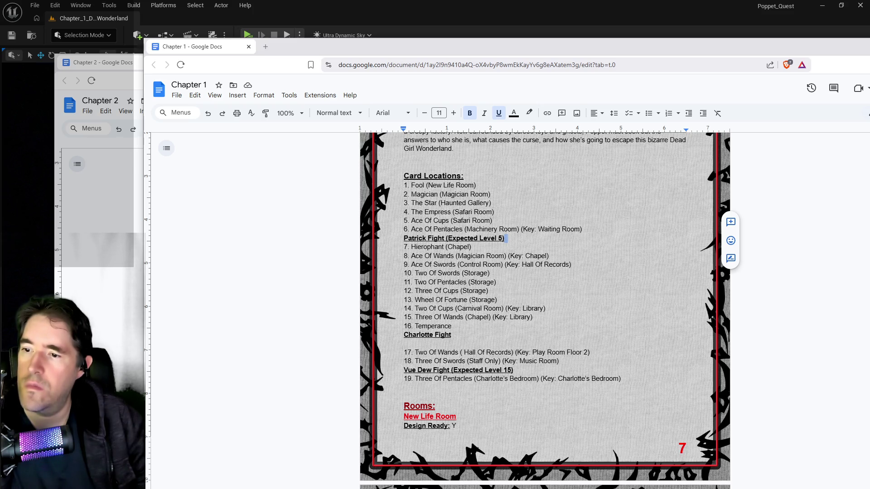
pyautogui.moveTo(514, 51); pyautogui.dragTo(869, 51)
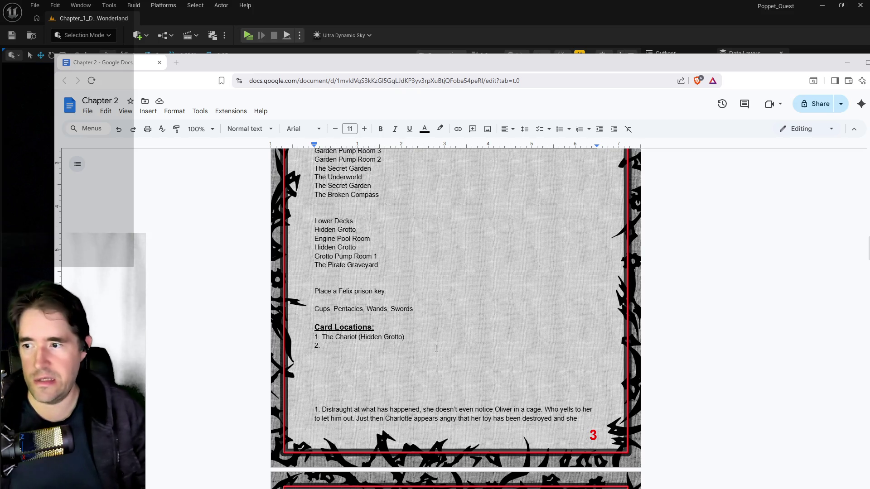
pyautogui.click(322, 346)
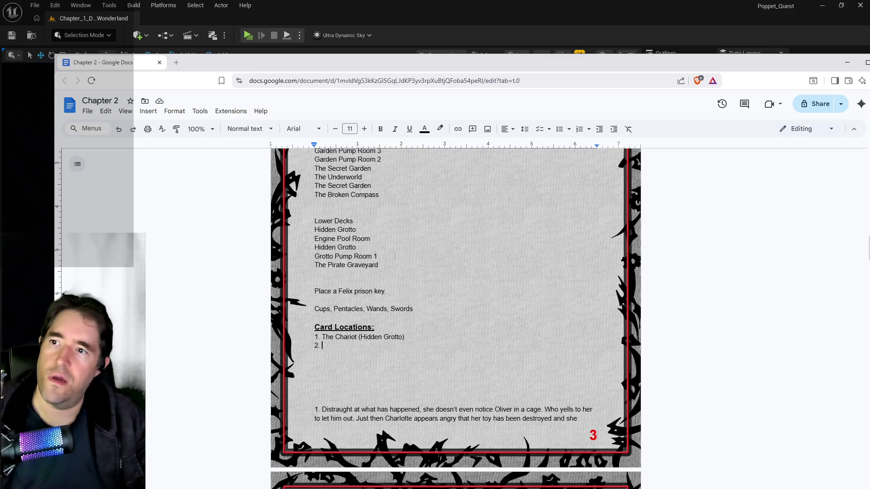
pyautogui.moveTo(496, 64); pyautogui.dragTo(869, 74)
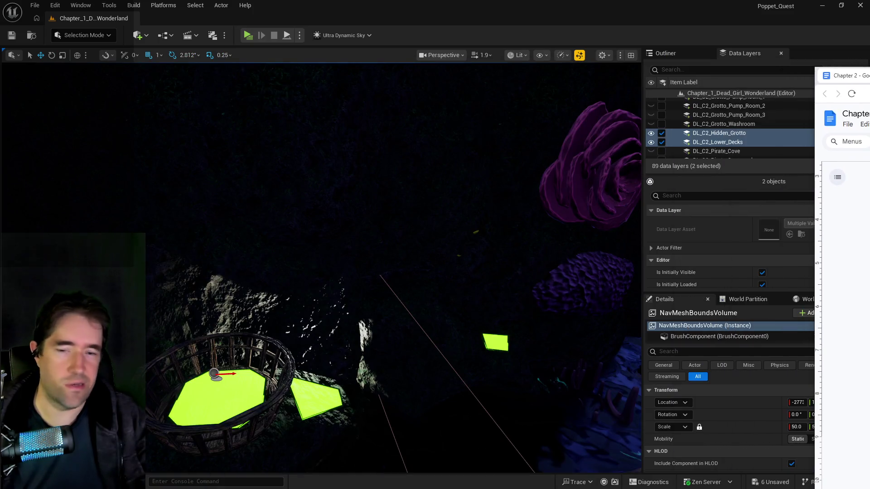
# Step: Bring the level editor forward, scroll the Data Layers list, and right-click a grotto mushroom
pyautogui.click(525, 258)
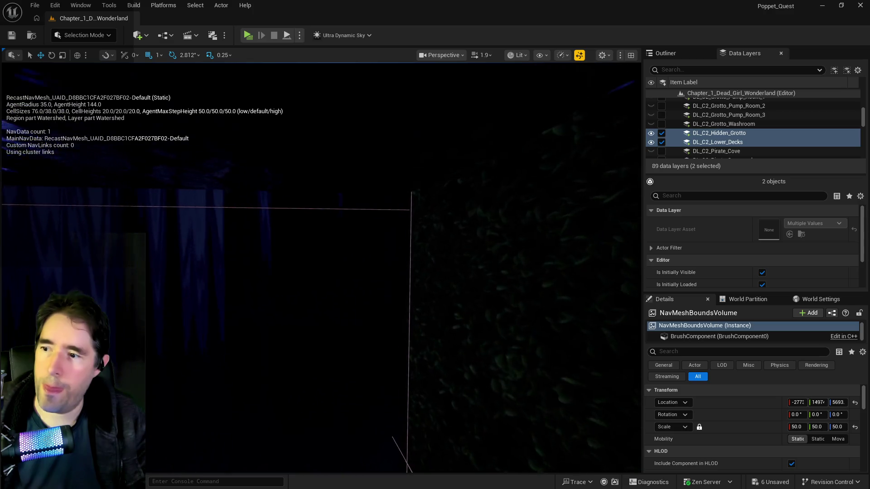
pyautogui.scroll(5, 678, 135)
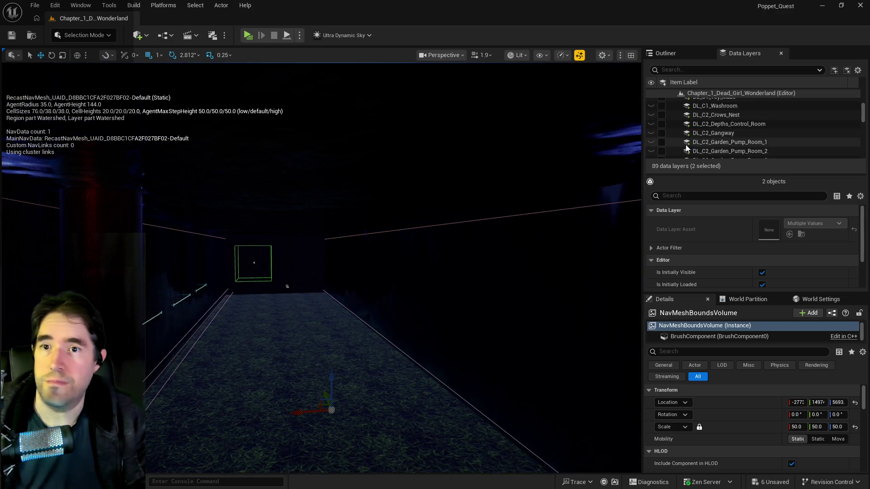
pyautogui.scroll(2, 679, 135)
pyautogui.scroll(2, 678, 134)
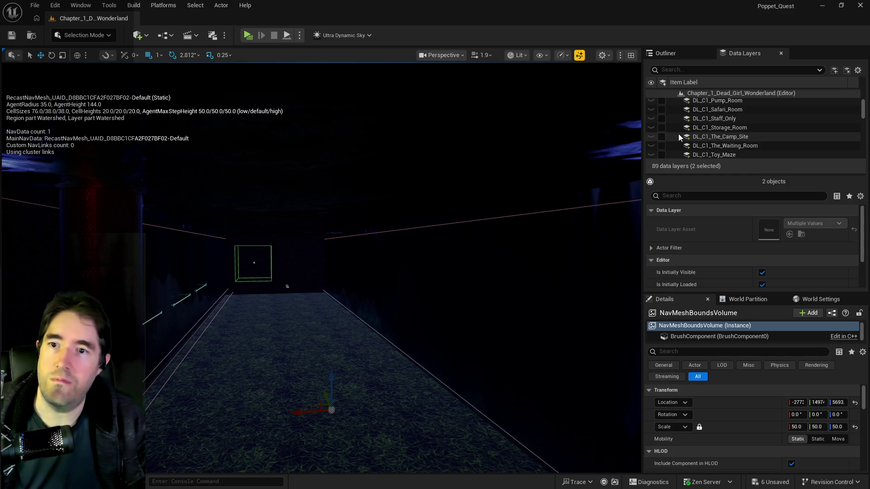
pyautogui.scroll(2, 679, 134)
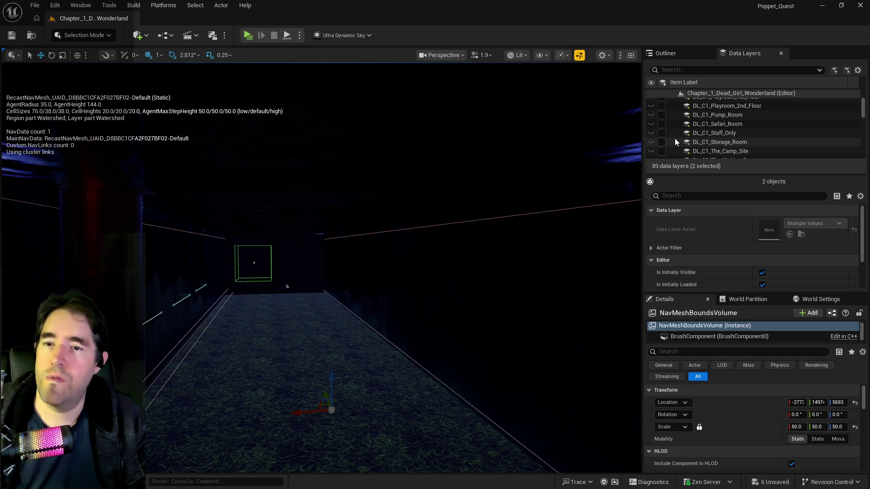
pyautogui.scroll(2, 676, 141)
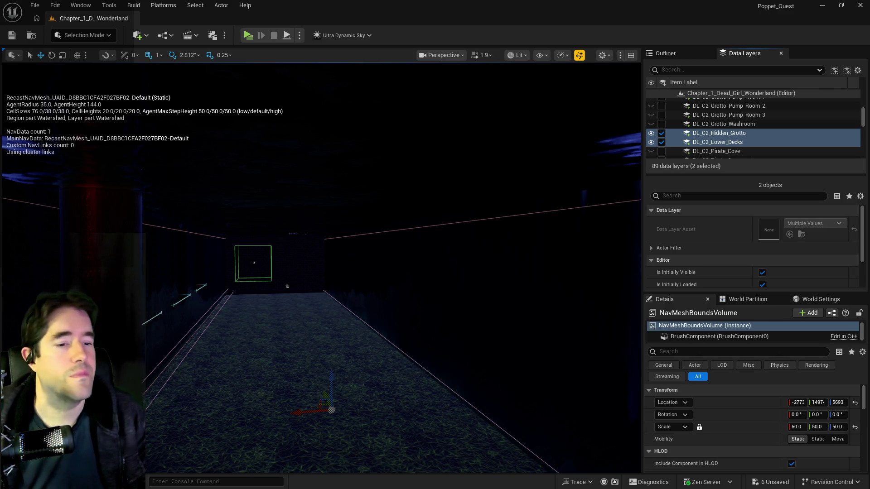
pyautogui.rightClick(663, 142)
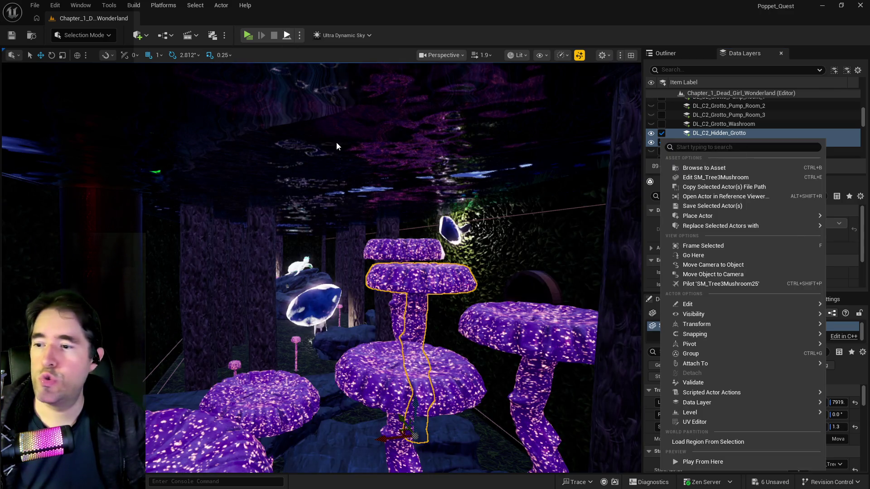
# Step: Jump via camera bookmarks to the angel statues and select the Ace of Cups card actor
pyautogui.press('Escape')
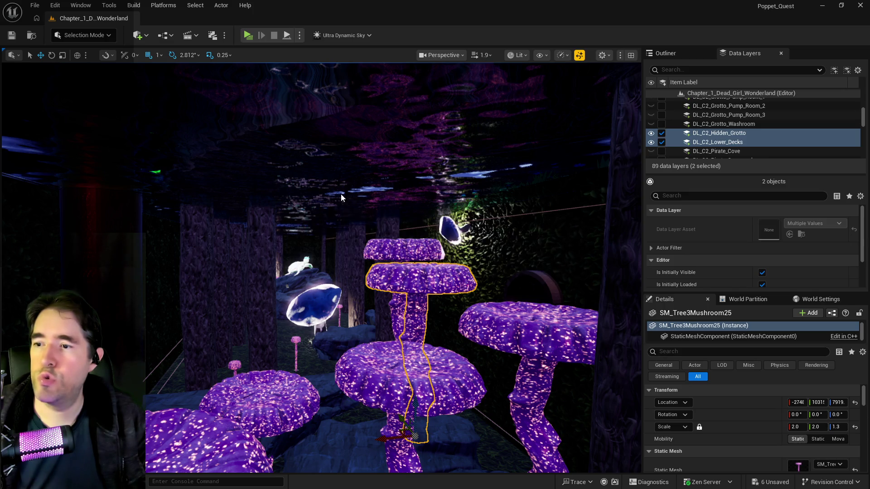
pyautogui.press('p')
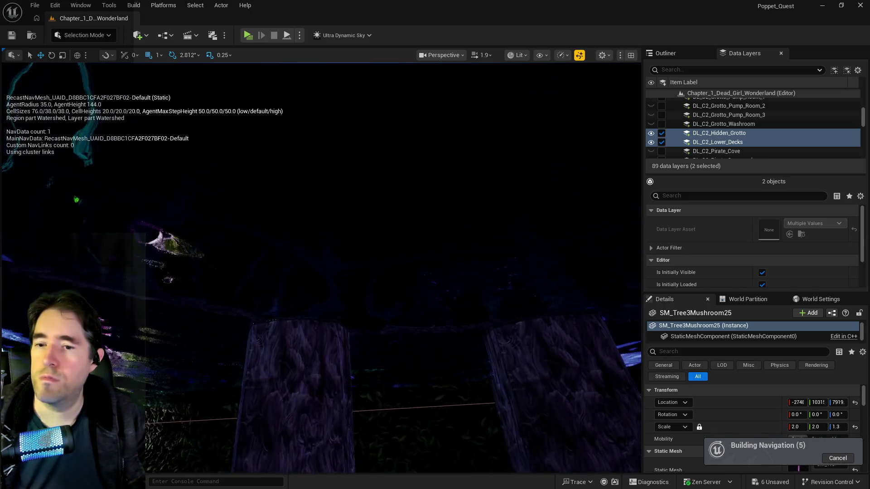
pyautogui.press('s')
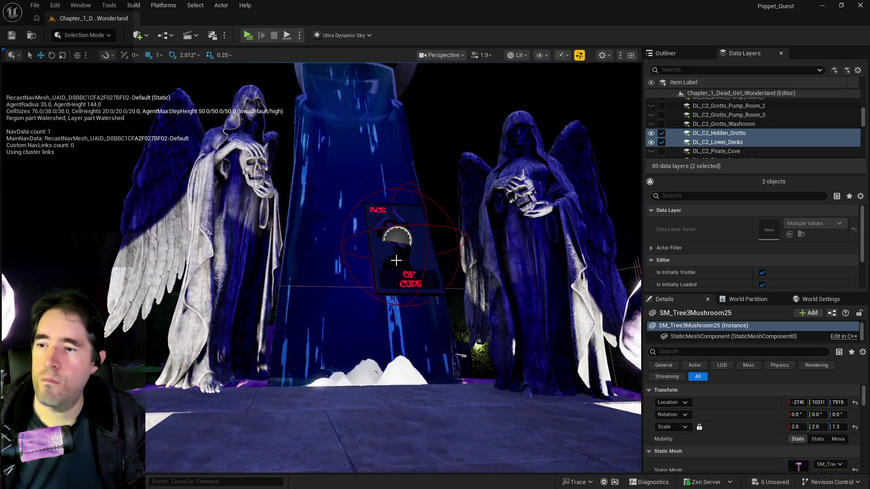
pyautogui.click(396, 260)
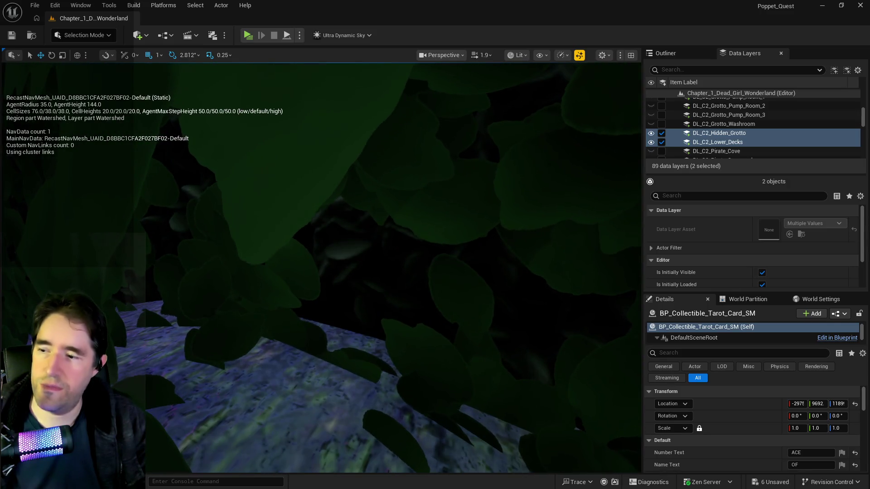
# Step: Paste a copy of the Ace of Cups tarot card among the leaves and frame it
pyautogui.rightClick(261, 364)
pyautogui.moveTo(314, 200)
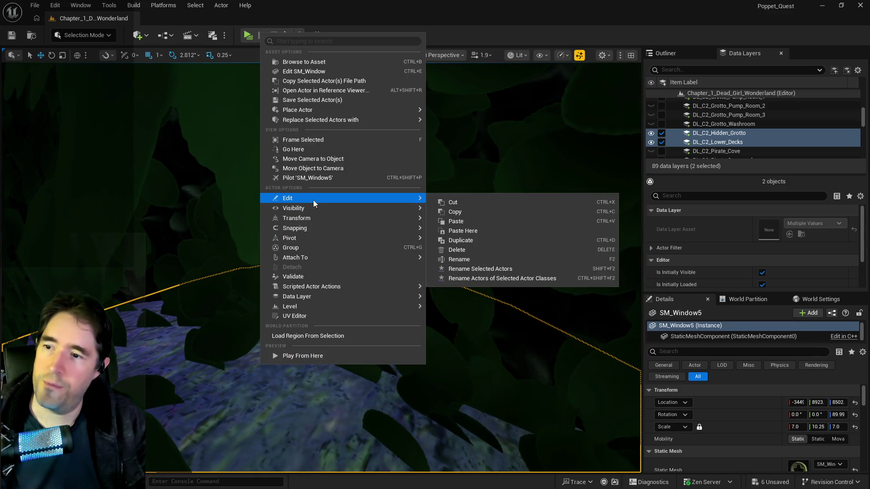
pyautogui.click(452, 229)
pyautogui.press('f')
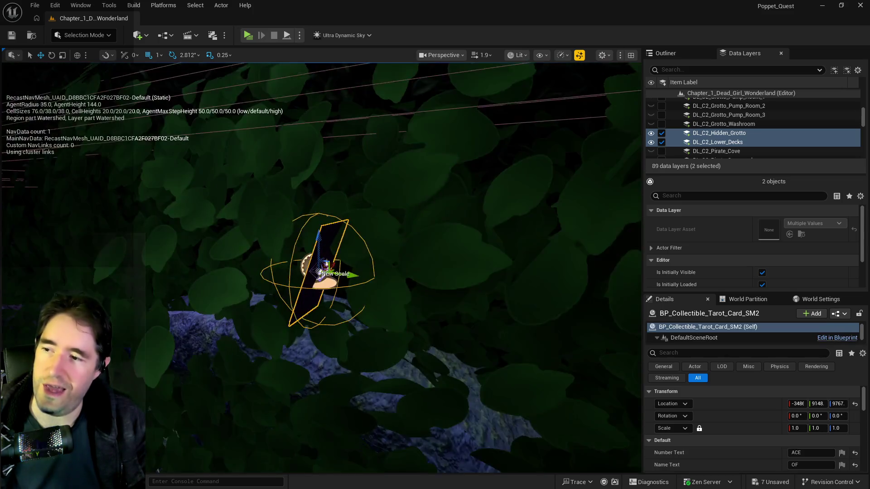
# Step: Set the pasted card's New Rotation Z to 0 in Details
pyautogui.scroll(-2, 776, 455)
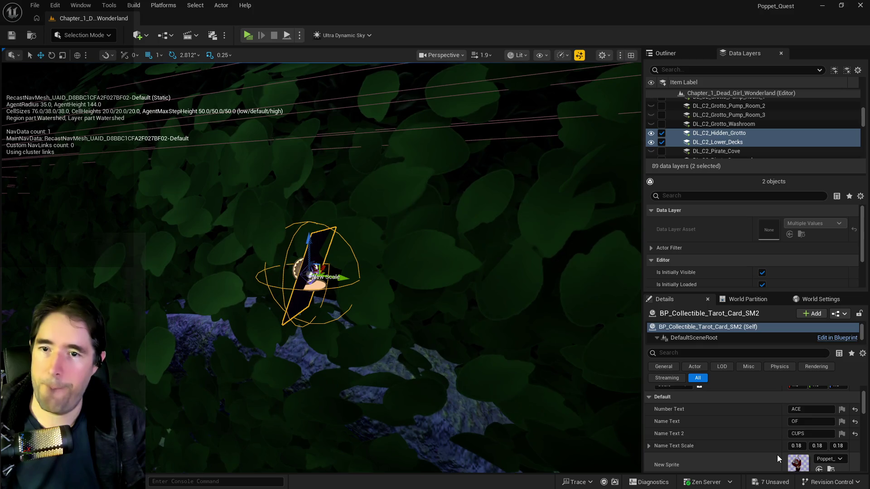
pyautogui.scroll(-2, 777, 455)
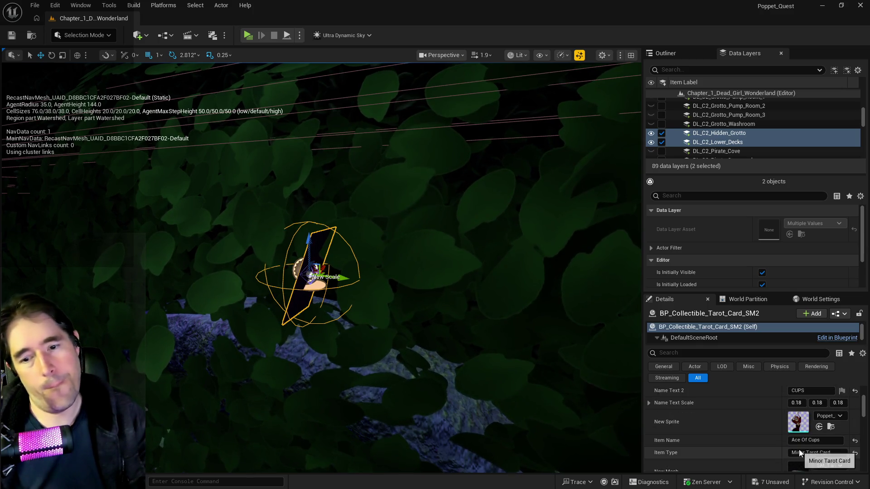
pyautogui.scroll(-3, 800, 449)
pyautogui.scroll(-2, 805, 466)
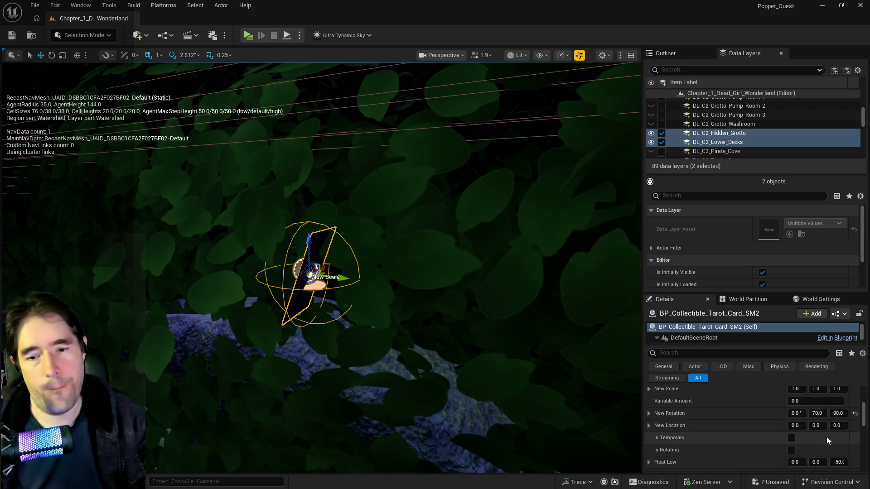
pyautogui.moveTo(838, 414)
pyautogui.mouseDown()
pyautogui.moveTo(860, 413)
pyautogui.moveTo(839, 416)
pyautogui.mouseUp()
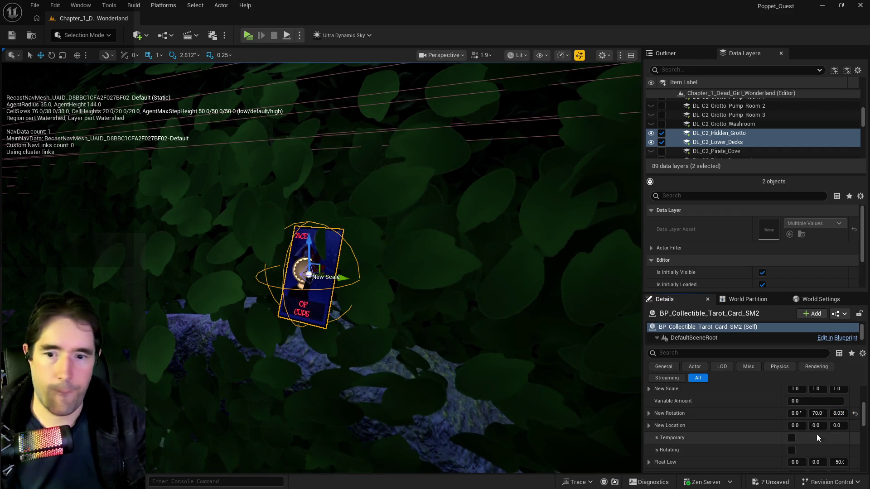
pyautogui.click(839, 413)
pyautogui.write('0')
pyautogui.press('Return')
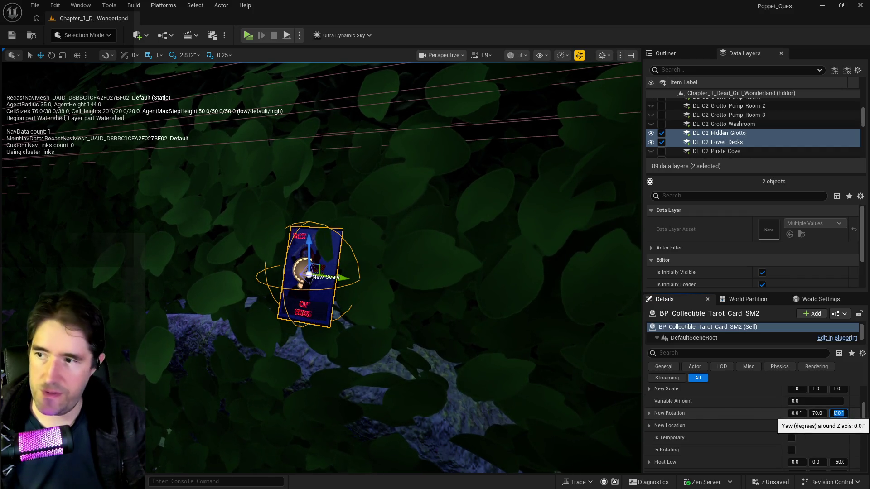
pyautogui.scroll(-5, 706, 416)
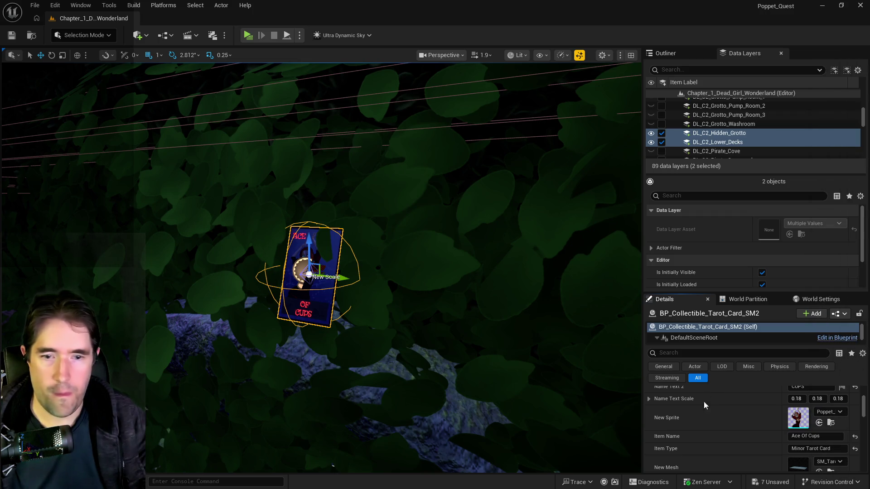
# Step: Change the pasted card's Item Name from Ace to Four Of Cups and Number Text to FOUR
pyautogui.doubleClick(795, 437)
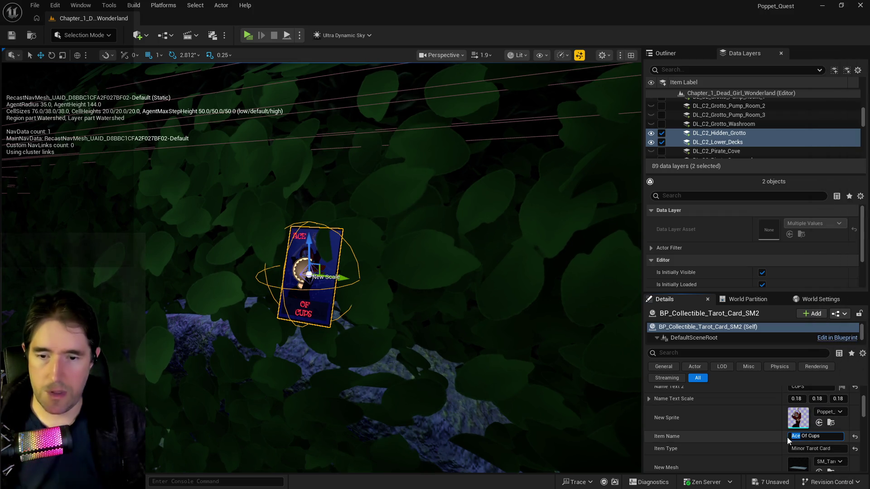
pyautogui.write('Four')
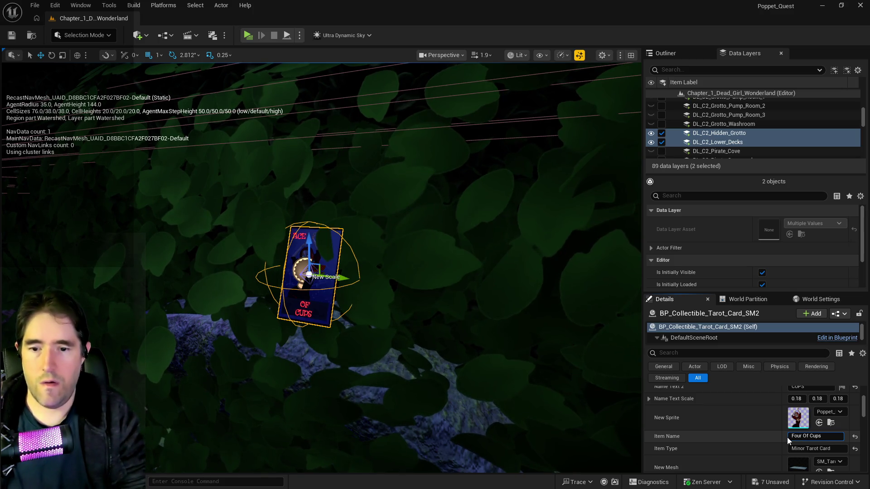
pyautogui.scroll(2, 811, 441)
pyautogui.scroll(1, 811, 441)
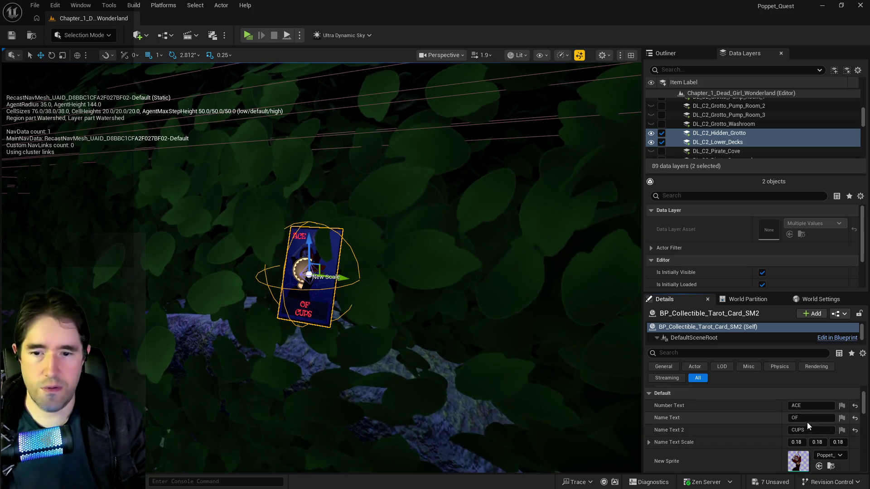
pyautogui.click(805, 406)
pyautogui.write('Four')
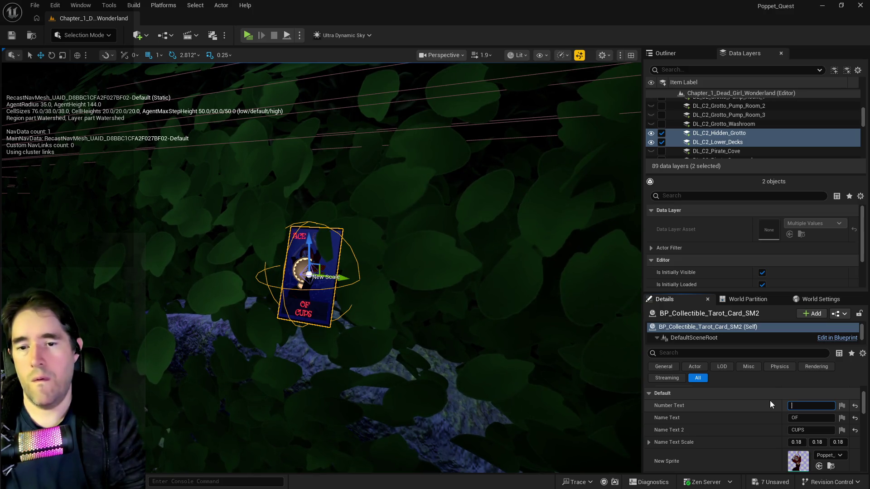
pyautogui.write('FOUR')
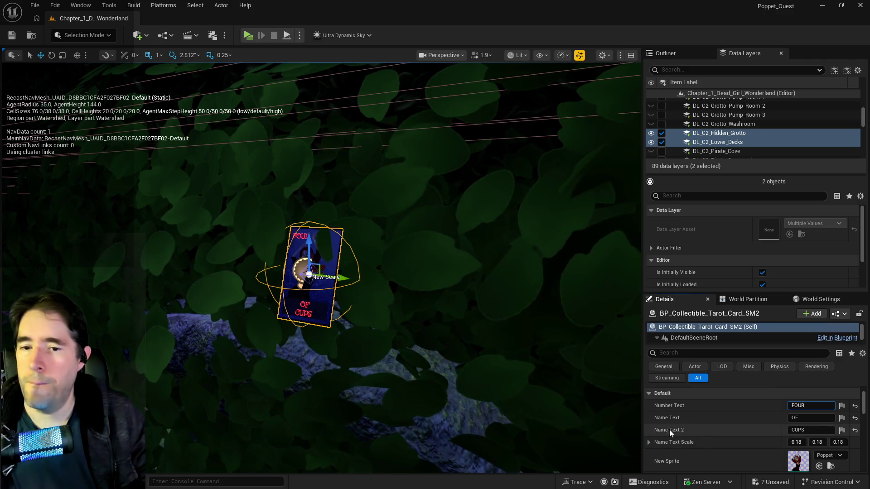
pyautogui.moveTo(509, 414)
pyautogui.mouseDown()
pyautogui.moveTo(505, 380)
pyautogui.moveTo(496, 426)
pyautogui.moveTo(490, 376)
pyautogui.moveTo(442, 351)
pyautogui.mouseUp()
pyautogui.scroll(8, 743, 142)
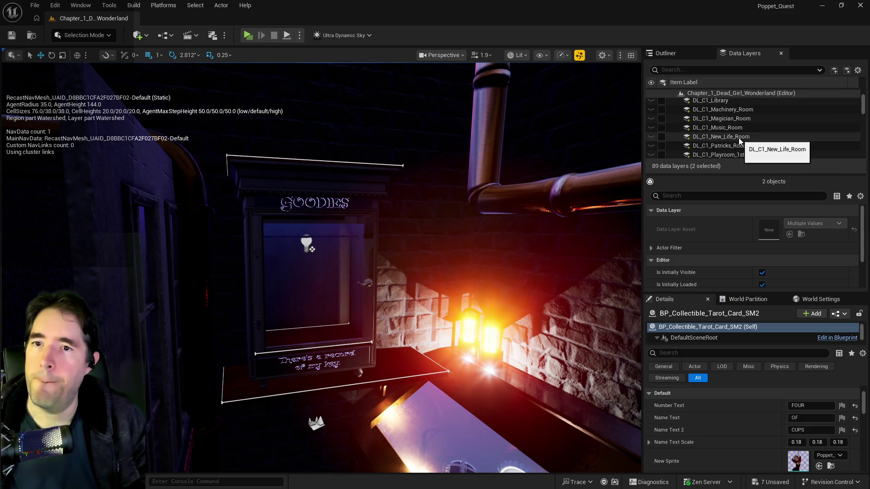
# Step: Show the Hidden Grotto layer and bring the tarot card into close view
pyautogui.scroll(5, 705, 139)
pyautogui.scroll(-12, 705, 140)
pyautogui.click(651, 137)
pyautogui.moveTo(432, 263)
pyautogui.mouseDown()
pyautogui.moveTo(433, 246)
pyautogui.moveTo(395, 227)
pyautogui.mouseUp()
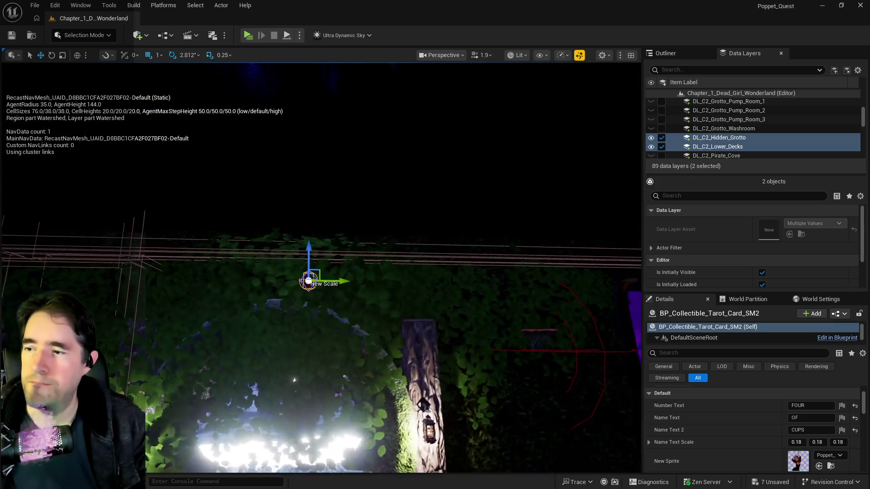
pyautogui.moveTo(494, 280); pyautogui.dragTo(494, 280)
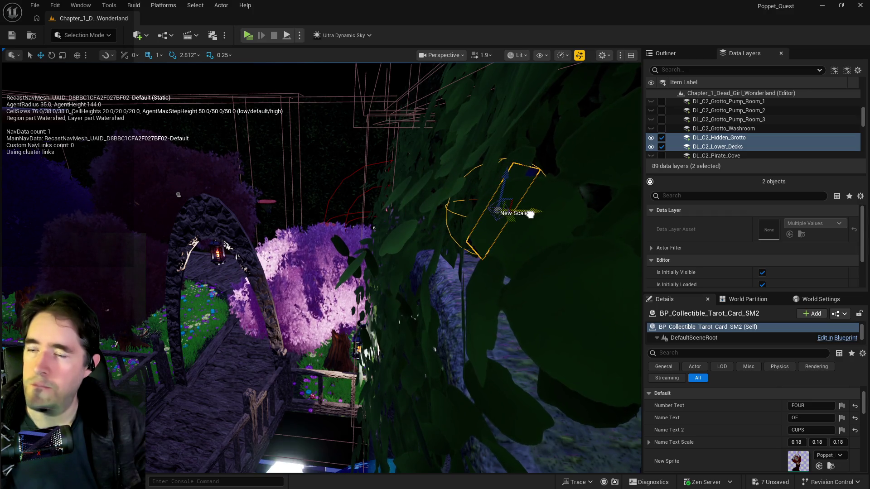
pyautogui.press('f')
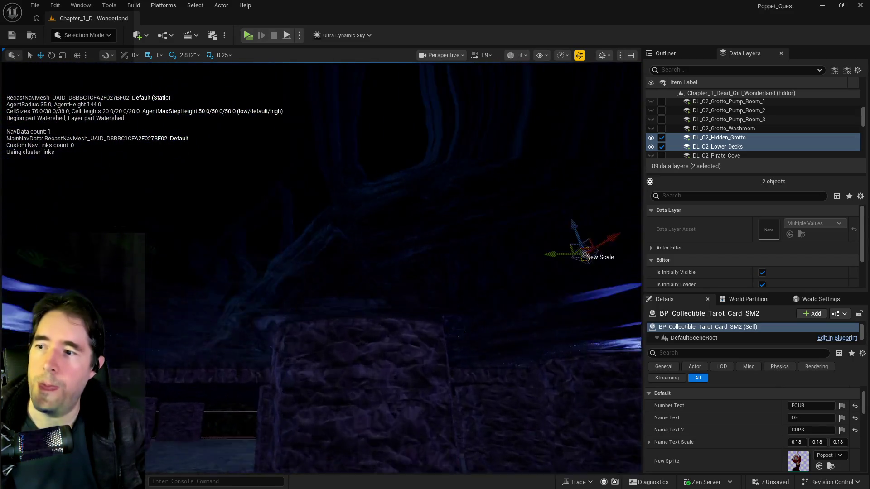
pyautogui.press('f')
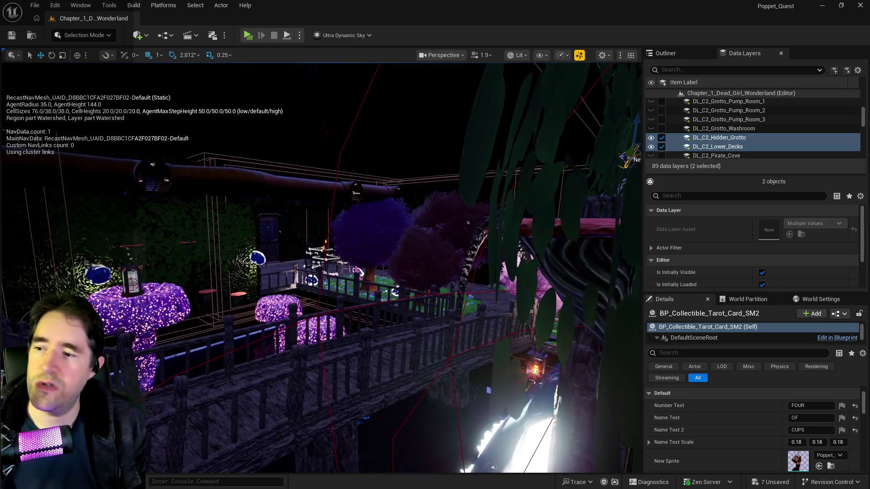
pyautogui.press('f')
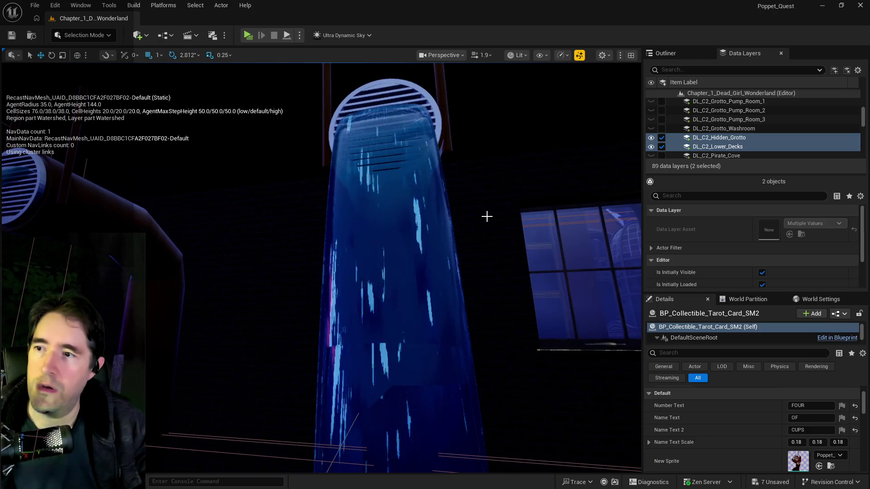
# Step: Select the pipe grate, then open the sunken grotto pipe's context menu
pyautogui.click(431, 105)
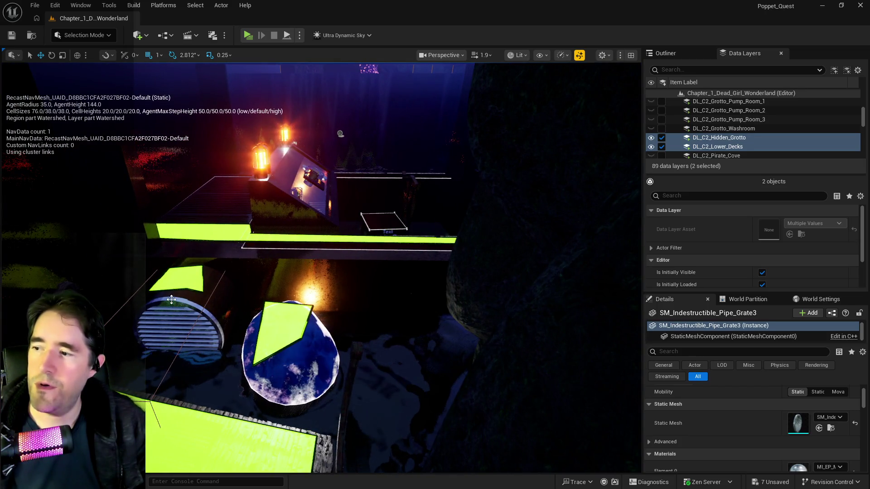
pyautogui.click(170, 301)
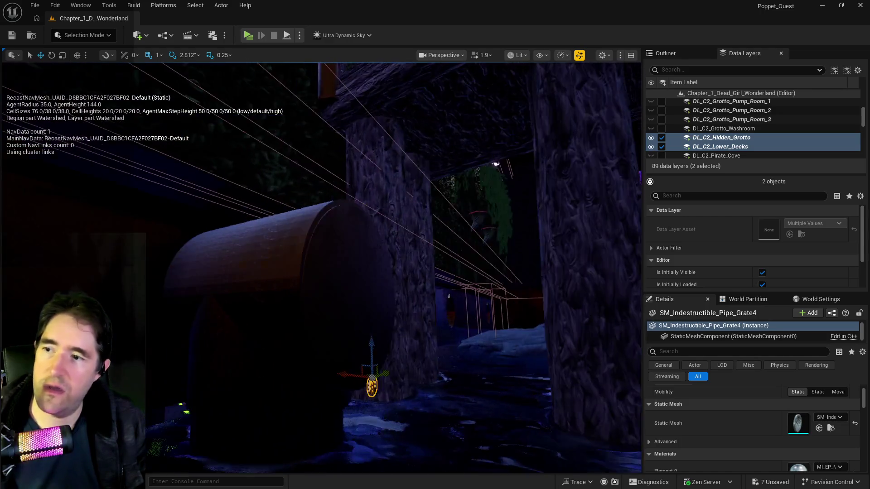
pyautogui.rightClick(286, 158)
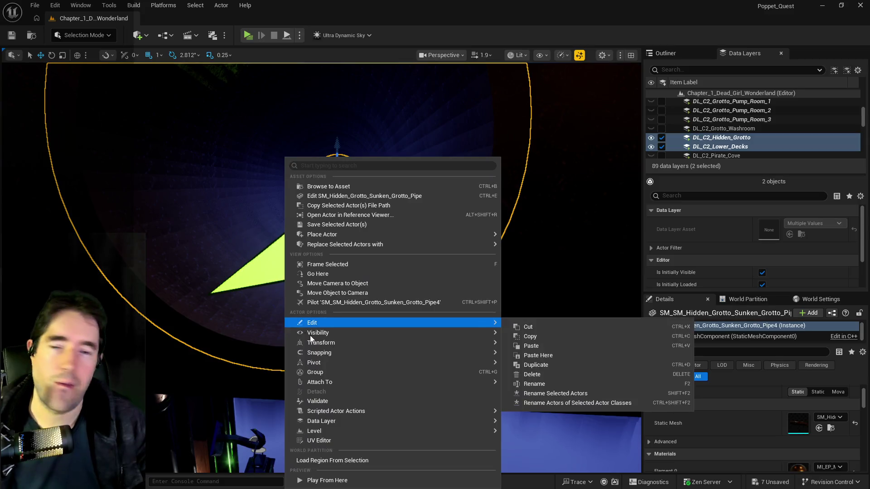
# Step: Paste the grate at the sunken grotto pipe, fit it over the opening, and switch to the PQ To Do List
pyautogui.moveTo(354, 323)
pyautogui.click(549, 355)
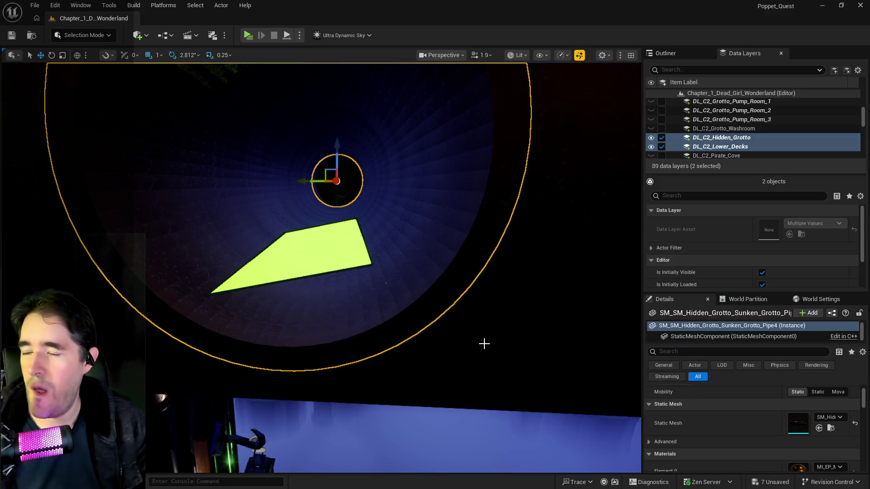
pyautogui.moveTo(284, 257); pyautogui.dragTo(288, 95)
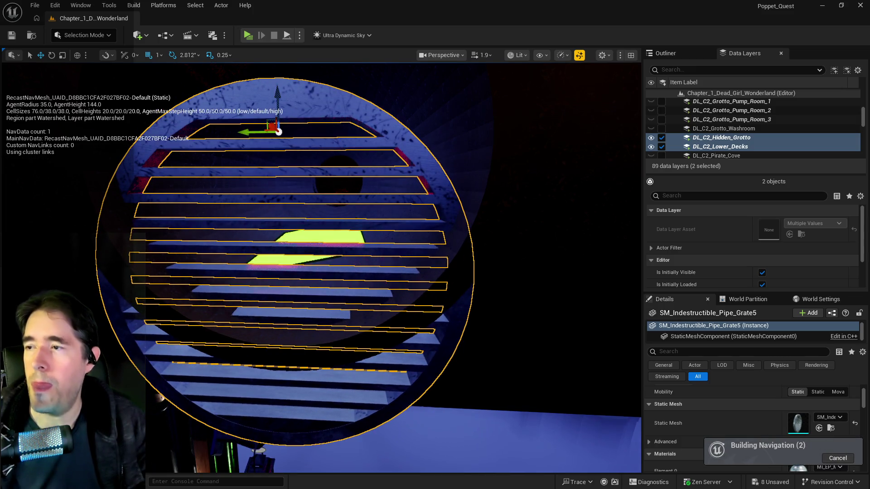
pyautogui.scroll(-3, 288, 94)
pyautogui.moveTo(307, 251)
pyautogui.mouseDown()
pyautogui.moveTo(310, 163)
pyautogui.moveTo(355, 355)
pyautogui.moveTo(557, 167)
pyautogui.mouseUp()
pyautogui.moveTo(529, 133)
pyautogui.mouseDown()
pyautogui.moveTo(480, 152)
pyautogui.moveTo(478, 223)
pyautogui.mouseUp()
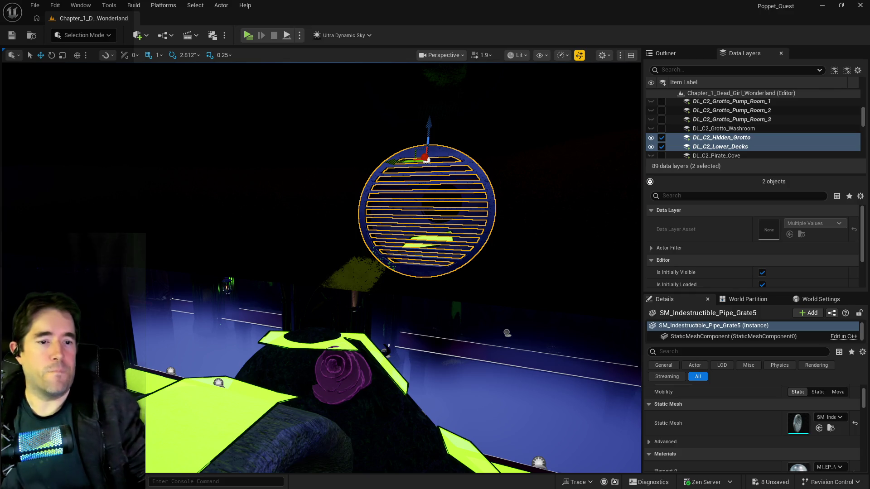
pyautogui.hotkey('alt', 'Tab')
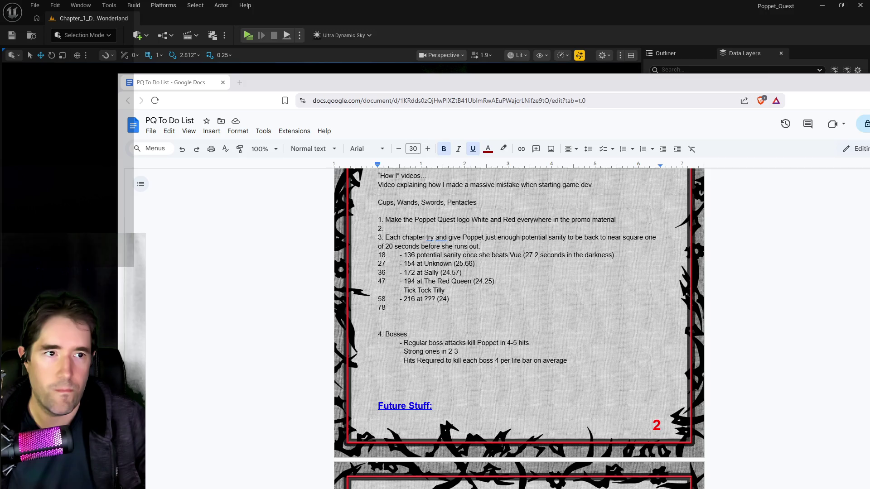
# Step: In Chapter 2's Card Locations, add Four Of Cups, Four Of Pentacles and Four Of Wands without numbering
pyautogui.hotkey('alt', 'Tab')
pyautogui.scroll(-3, 398, 266)
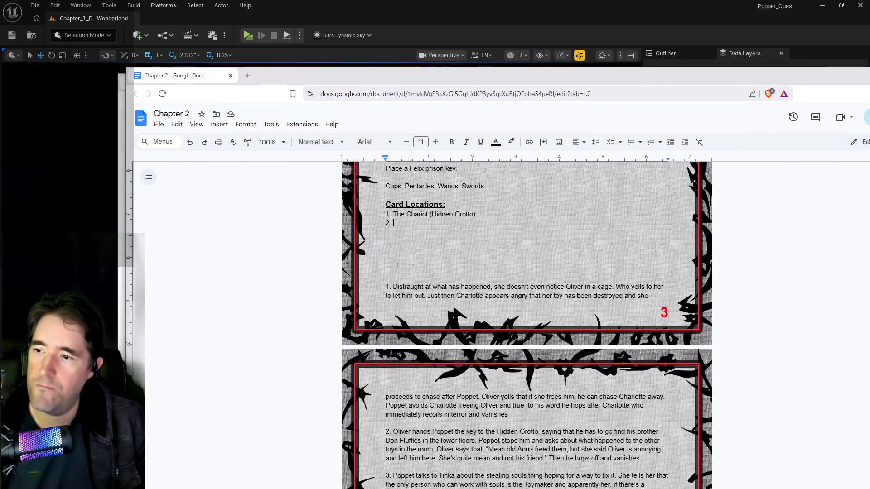
pyautogui.scroll(3, 397, 266)
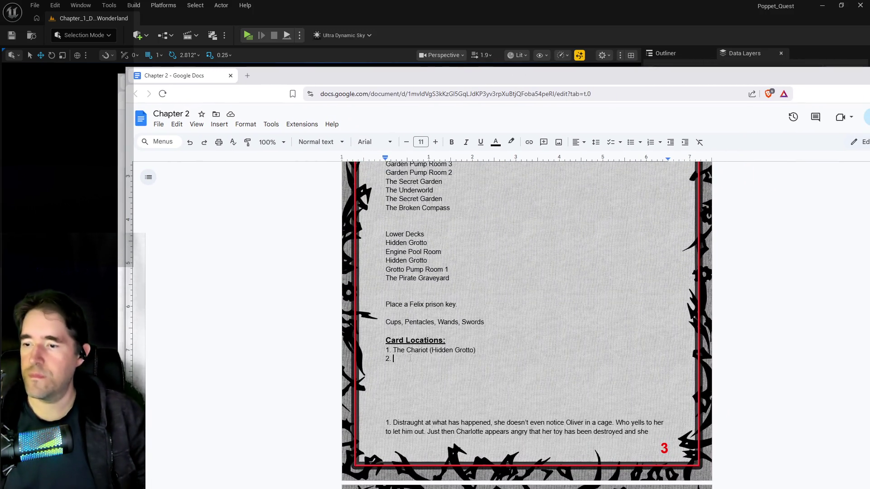
pyautogui.write('fOUR')
pyautogui.press('BackSpace')
pyautogui.press('BackSpace')
pyautogui.press('BackSpace')
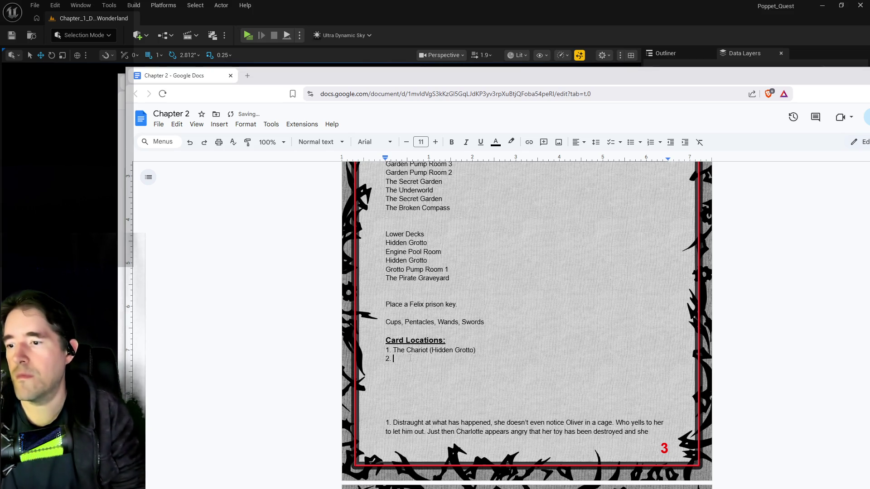
pyautogui.write('Four Of Cups')
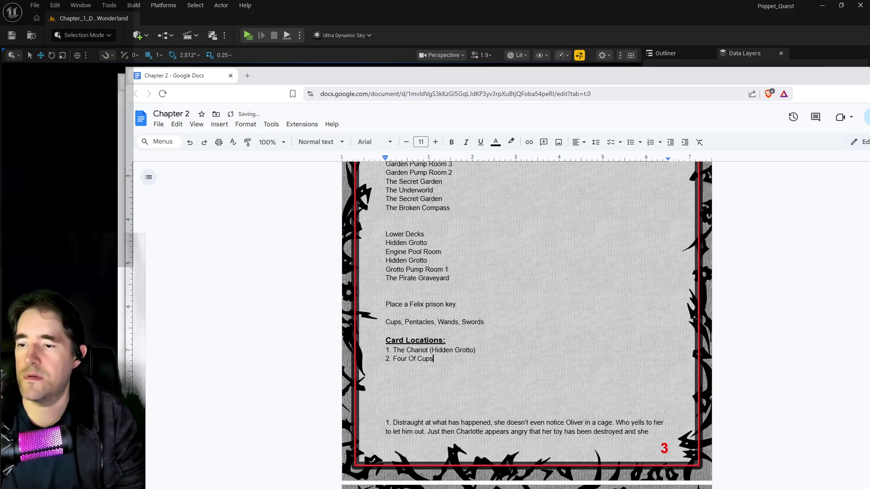
pyautogui.press('Return')
pyautogui.press('BackSpace')
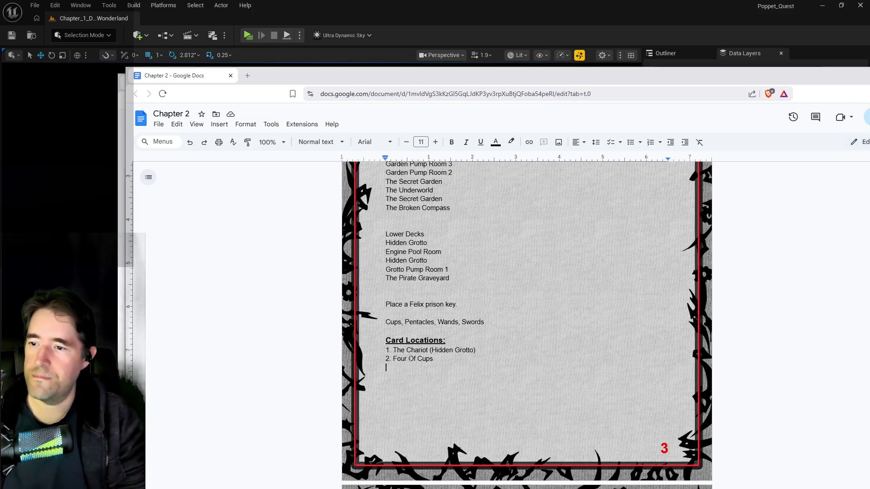
pyautogui.write('Fou')
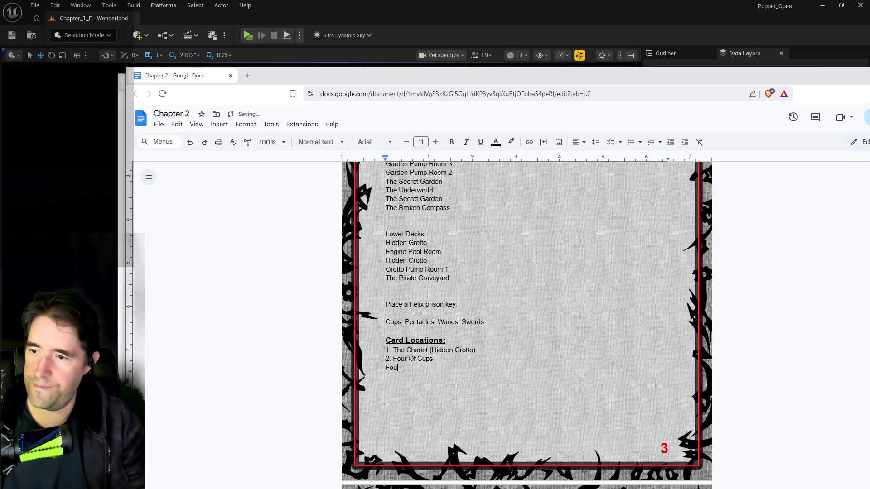
pyautogui.write('r Of Pentacles')
pyautogui.press('Return')
pyautogui.write('Four Of Wands')
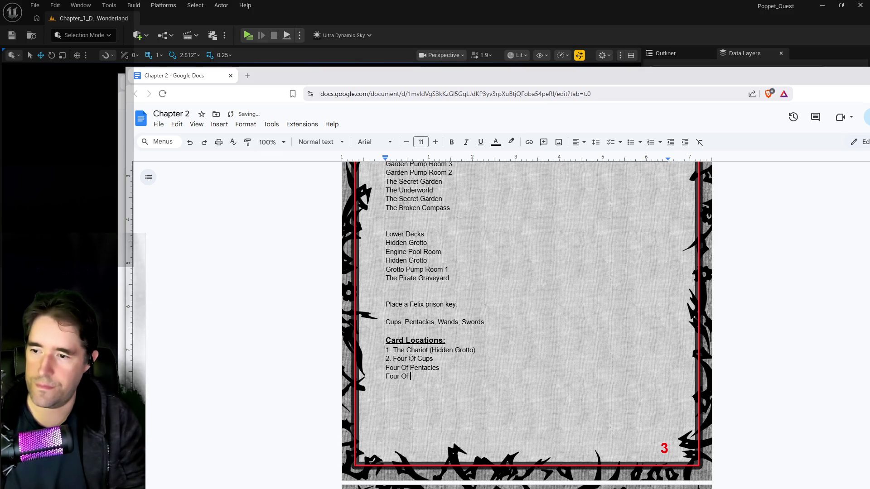
pyautogui.press('Return')
# Step: Add Four Of Swords and Five Of Cups, capitalising 'Of' in Four Of Swords
pyautogui.write('Four of Swords')
pyautogui.press('Return')
pyautogui.write('Five')
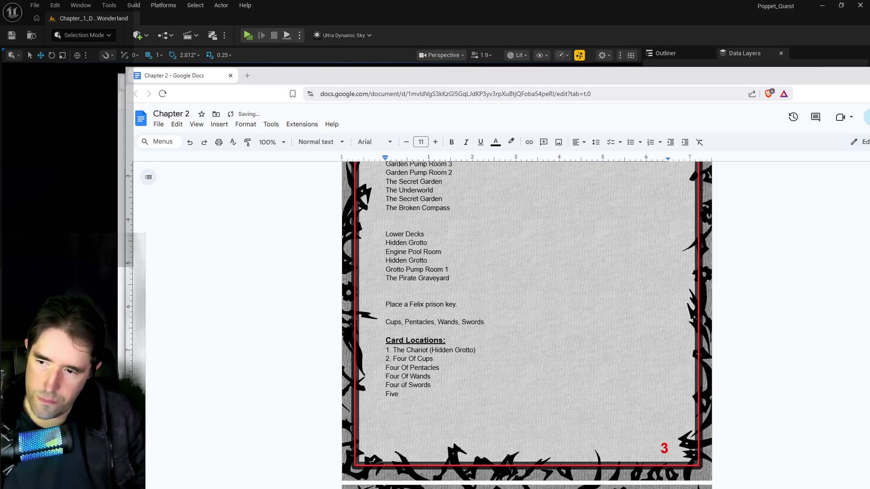
pyautogui.click(406, 385)
pyautogui.press('BackSpace')
pyautogui.press('BackSpace')
pyautogui.write('Of')
pyautogui.press('Down')
pyautogui.write('Of C')
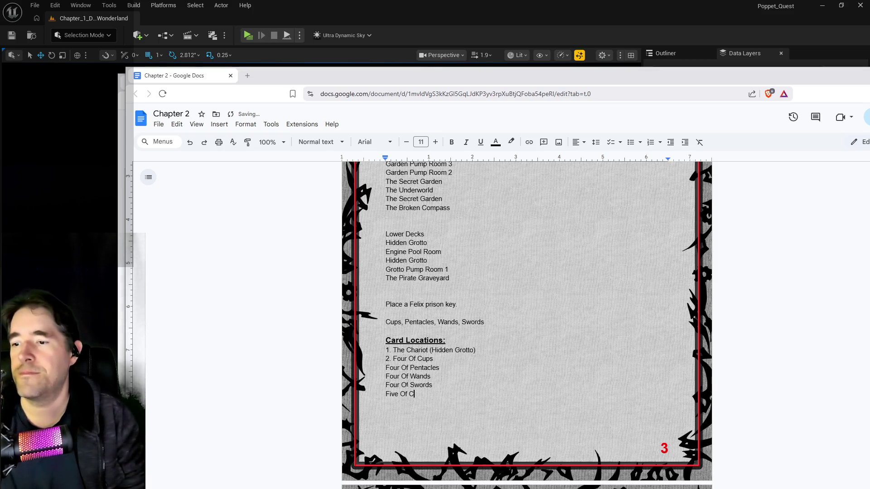
pyautogui.write('ups')
pyautogui.press('Return')
# Step: Add Five Of Pentacles, Five Of Wands and Five Of Swords, each on its own line
pyautogui.write('Four Of Pe')
pyautogui.press('BackSpace')
pyautogui.press('BackSpace')
pyautogui.press('BackSpace')
pyautogui.write('vi')
pyautogui.press('BackSpace')
pyautogui.press('BackSpace')
pyautogui.write('ive Of Pentacles')
pyautogui.press('Return')
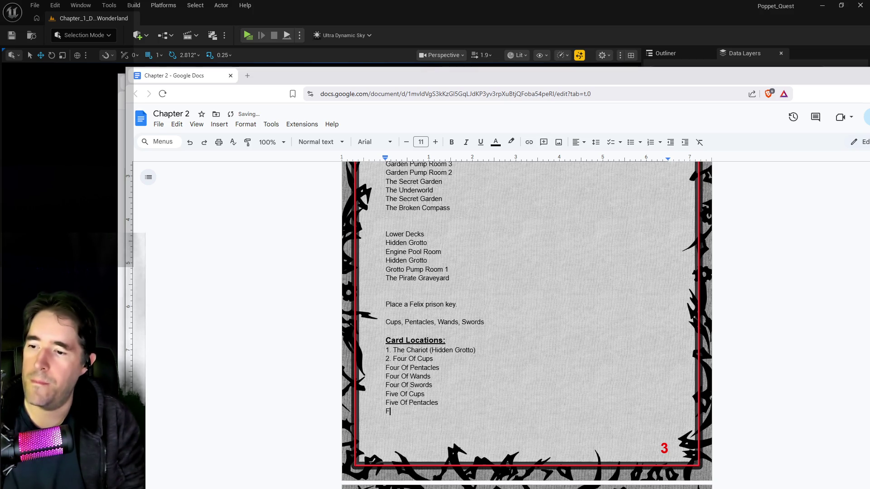
pyautogui.write('Five Of S')
pyautogui.press('BackSpace')
pyautogui.write('Wands')
pyautogui.press('Return')
pyautogui.write('Five Of Swords')
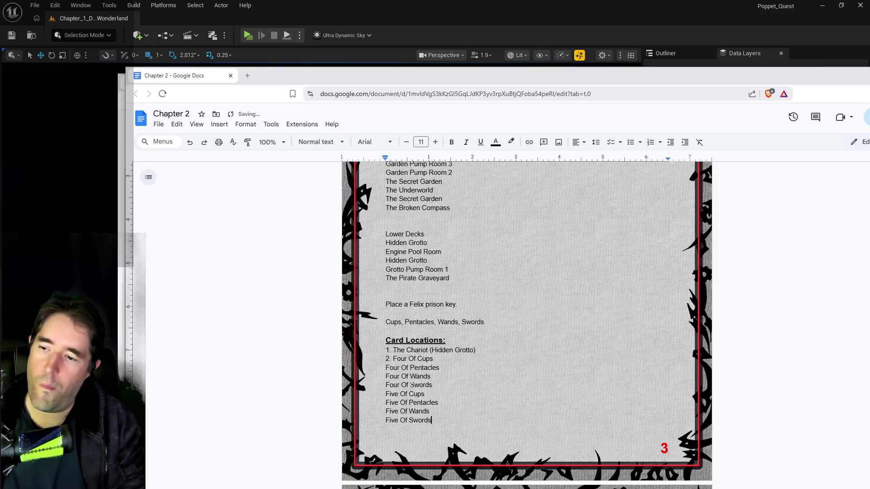
pyautogui.press('Return')
pyautogui.scroll(-1, 411, 385)
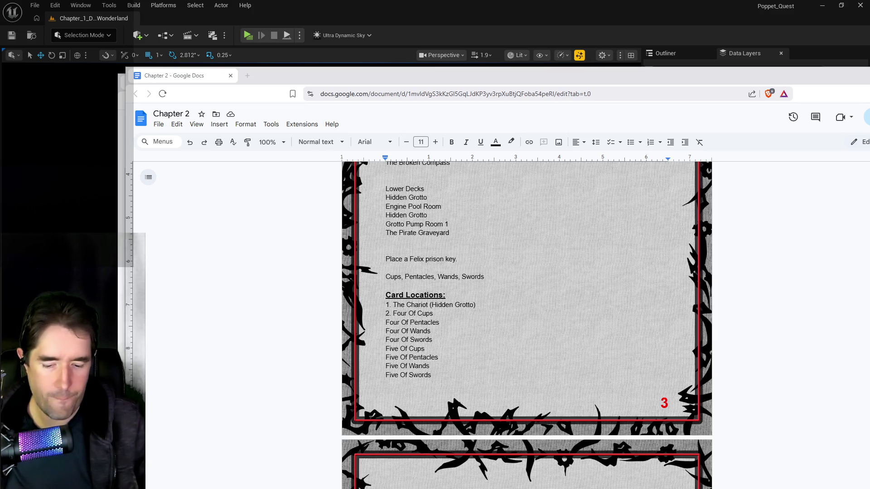
# Step: Select Chapter 2's Card Locations heading and drag the Chapter 4 window in over it
pyautogui.moveTo(452, 295); pyautogui.dragTo(383, 294)
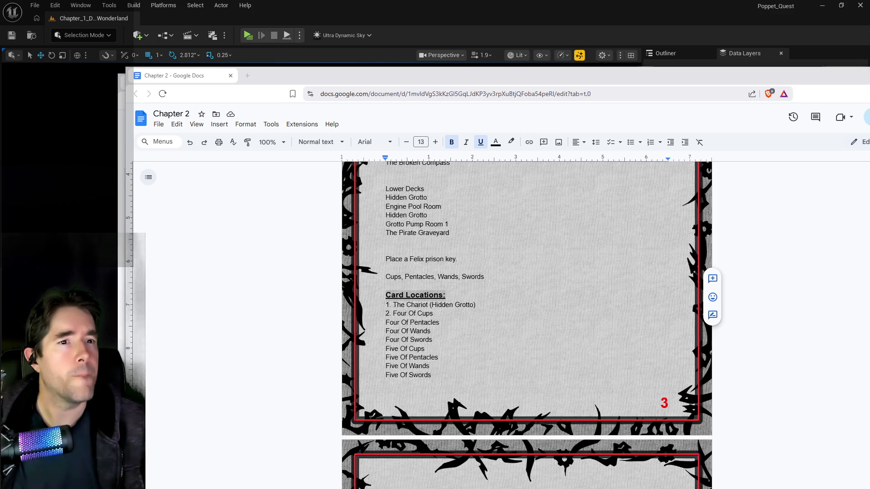
pyautogui.moveTo(869, 89)
pyautogui.mouseDown()
pyautogui.moveTo(365, 91)
pyautogui.moveTo(388, 91)
pyautogui.mouseUp()
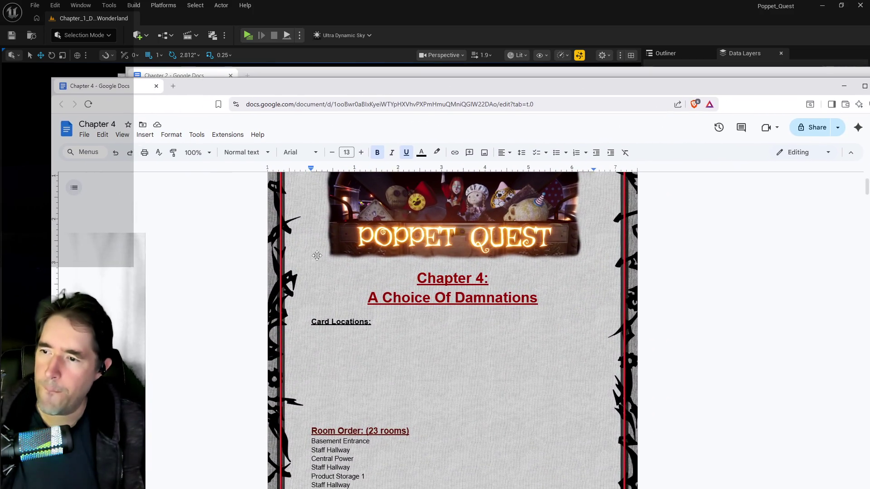
# Step: List The Chariot above The World under Chapter 4's Card Locations, then return to Chapter 2
pyautogui.press('Down')
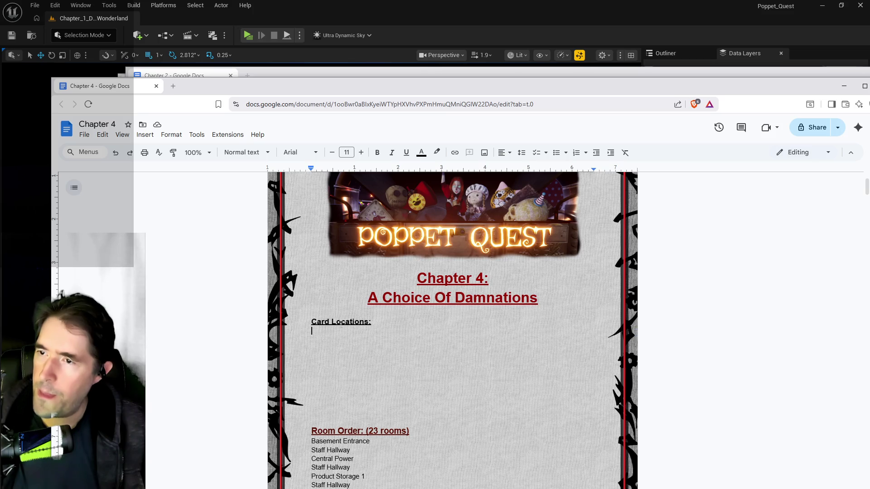
pyautogui.press('Return')
pyautogui.press('Return')
pyautogui.press('Return')
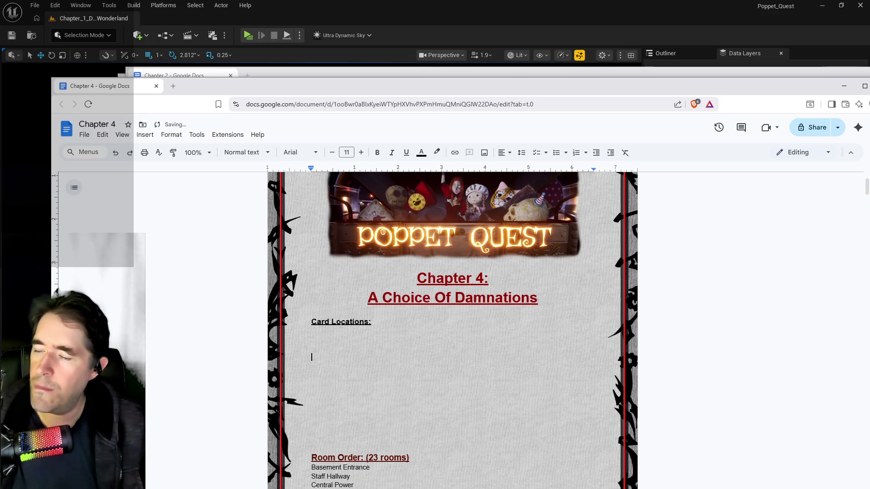
pyautogui.write('The World')
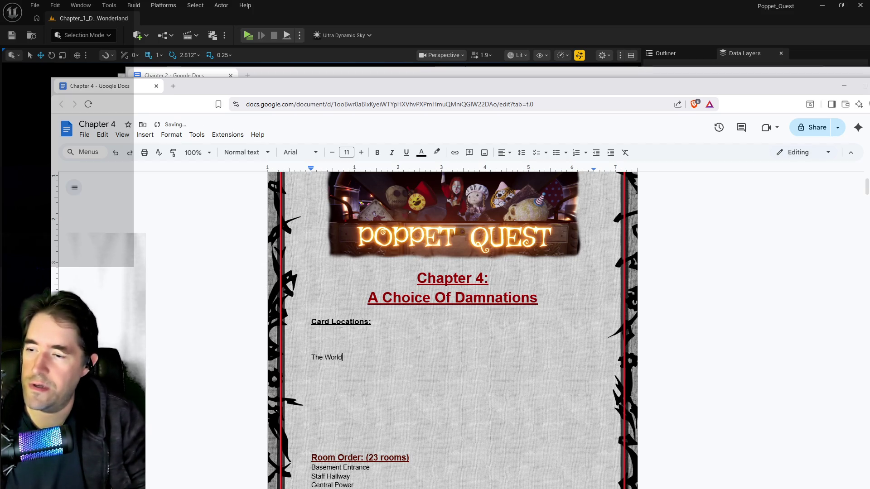
pyautogui.press('Up')
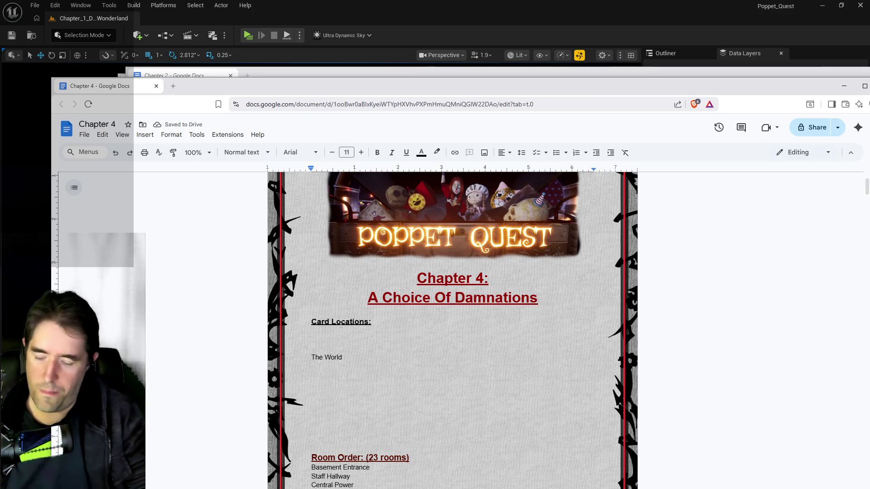
pyautogui.write('The Chariot')
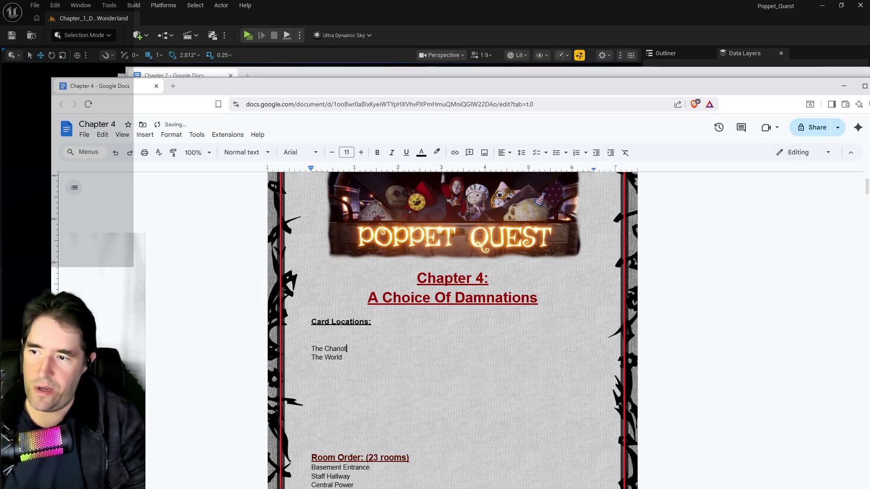
pyautogui.press('Up')
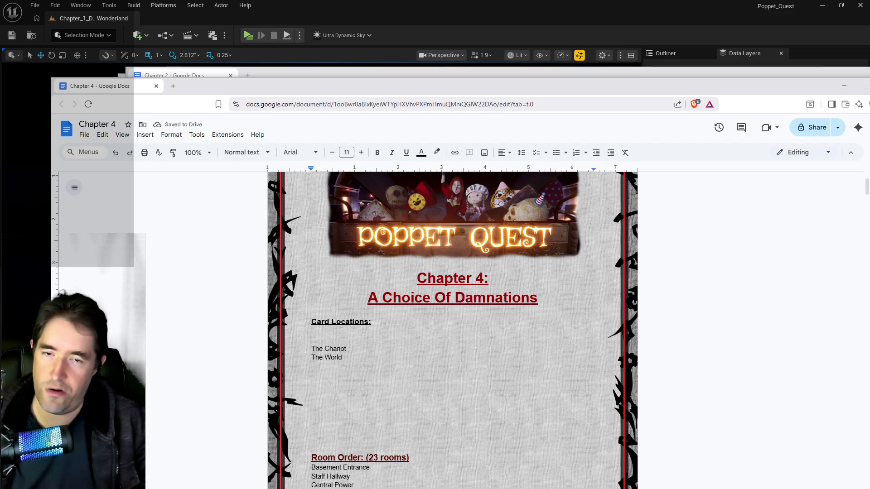
pyautogui.hotkey('alt', 'Tab')
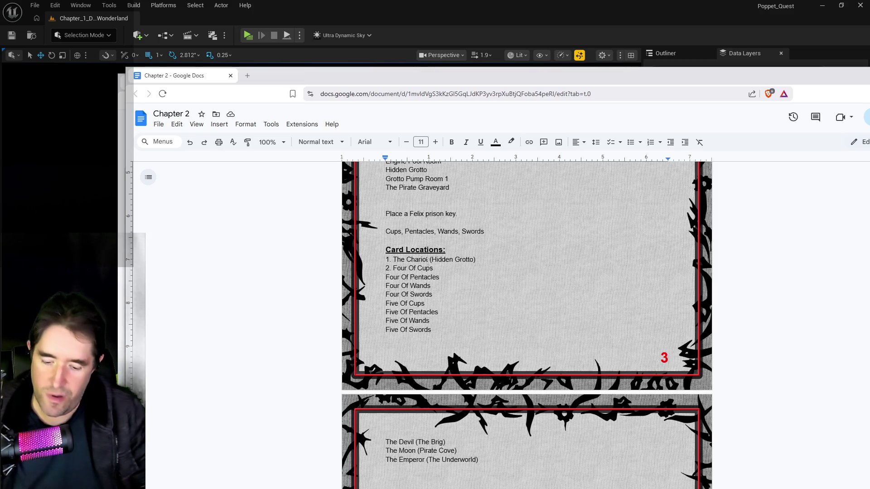
# Step: Note 'Whatever gives double jump.' after The Chariot in Chapter 2 and '/Whatever gives flying' in Chapter 4
pyautogui.click(427, 260)
pyautogui.write('Whatever gives double jump.')
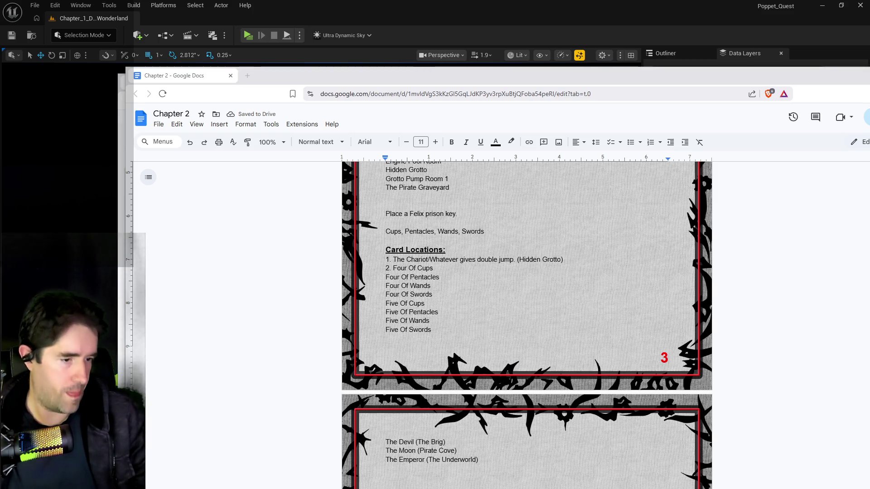
pyautogui.moveTo(869, 154)
pyautogui.mouseDown()
pyautogui.moveTo(699, 145)
pyautogui.moveTo(544, 108)
pyautogui.mouseUp()
pyautogui.click(564, 371)
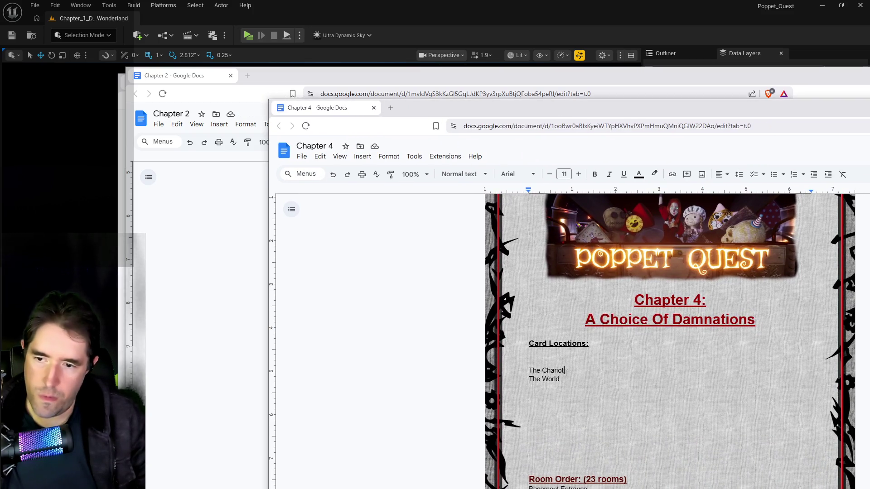
pyautogui.write('/Whatever ')
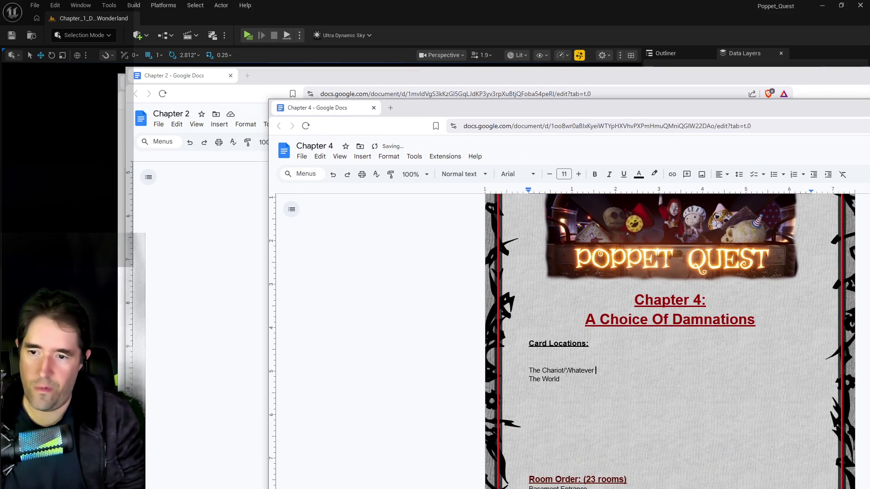
pyautogui.write('gives flying')
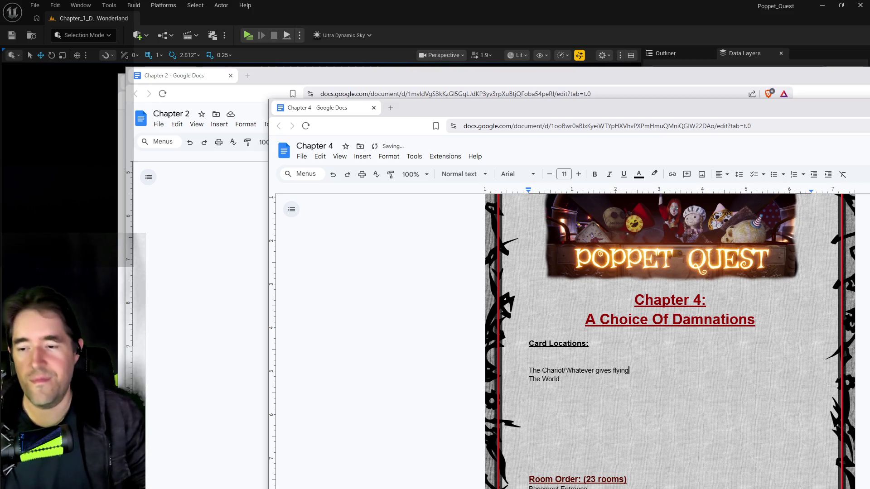
# Step: Move the Chapter 4 and Chapter 2 windows aside and bring up the Chapter 1 document
pyautogui.moveTo(526, 111); pyautogui.dragTo(869, 109)
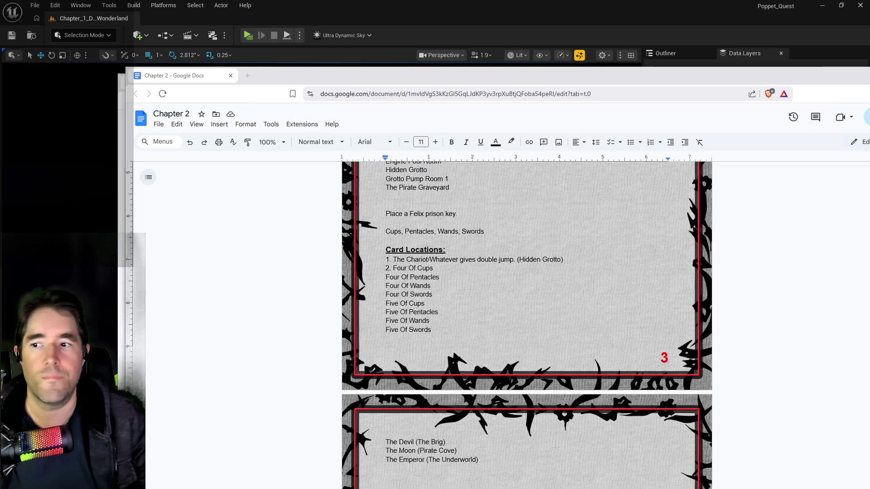
pyautogui.scroll(-3, 506, 386)
pyautogui.scroll(2, 506, 385)
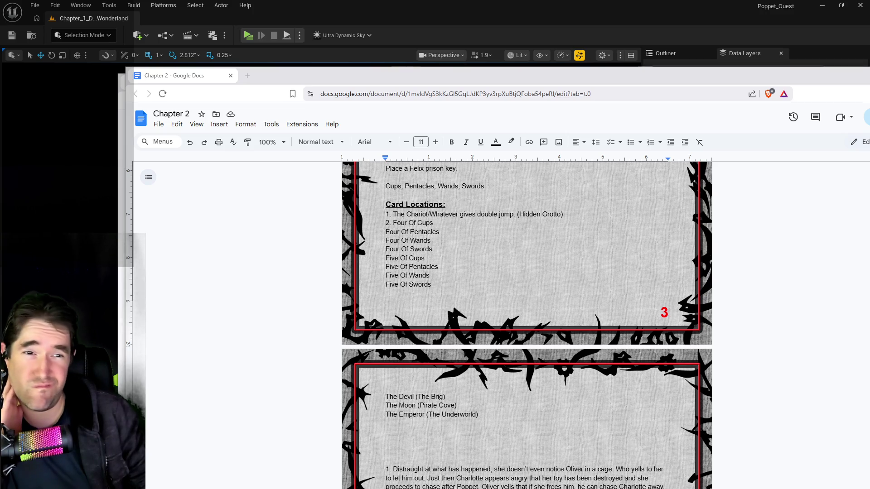
pyautogui.moveTo(459, 75)
pyautogui.mouseDown()
pyautogui.moveTo(861, 109)
pyautogui.moveTo(725, 113)
pyautogui.moveTo(815, 114)
pyautogui.mouseUp()
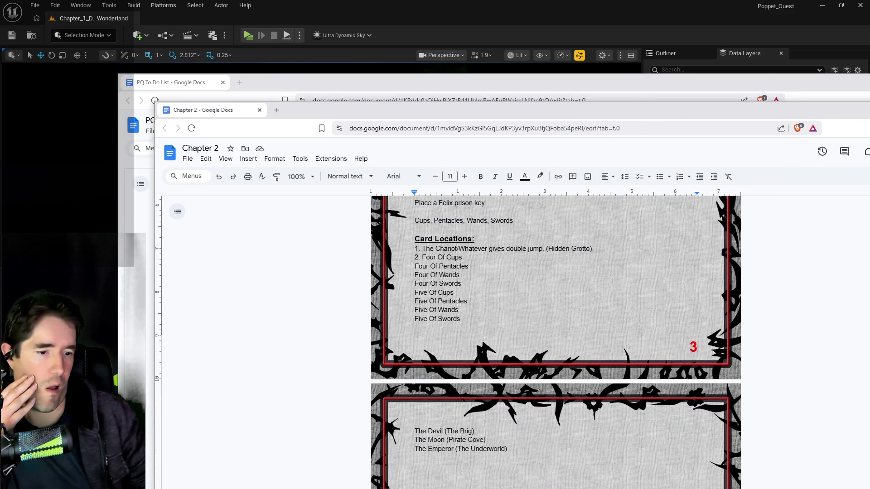
pyautogui.hotkey('alt', 'Tab')
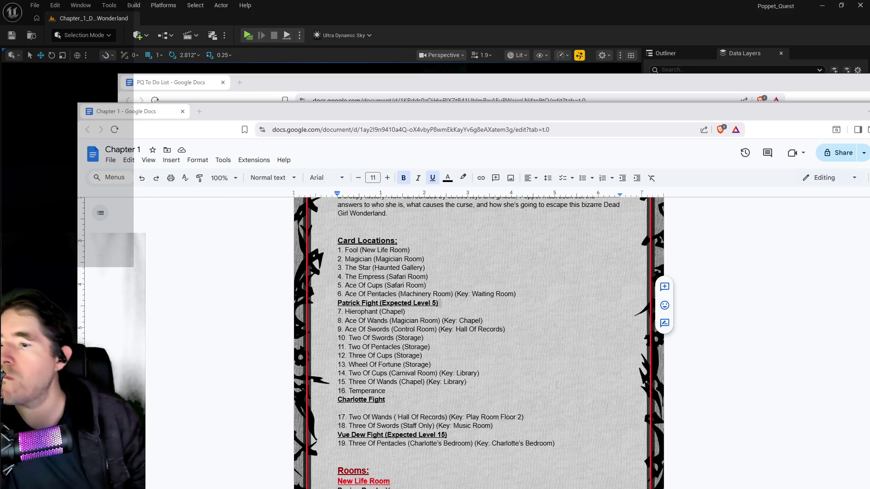
pyautogui.scroll(-8, 535, 388)
pyautogui.scroll(12, 534, 387)
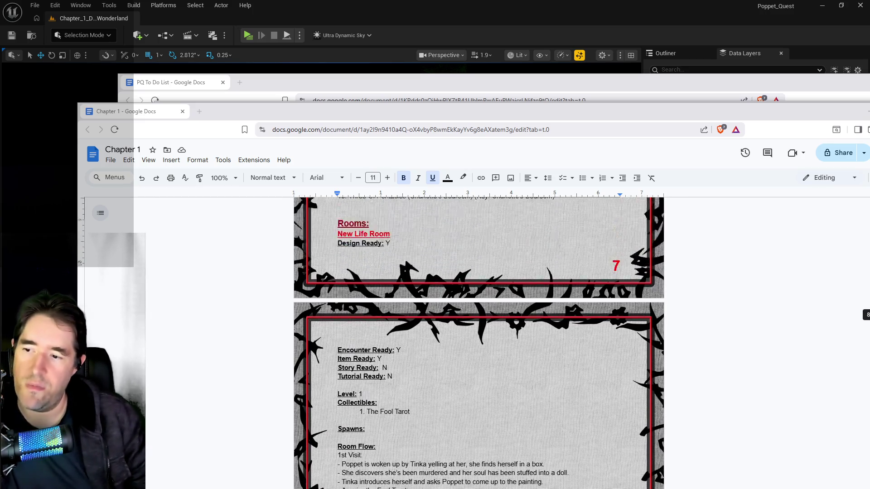
# Step: Scroll through Chapter 1's numbered Card Locations list, then move its window aside to reveal Chapter 2
pyautogui.scroll(-6, 533, 388)
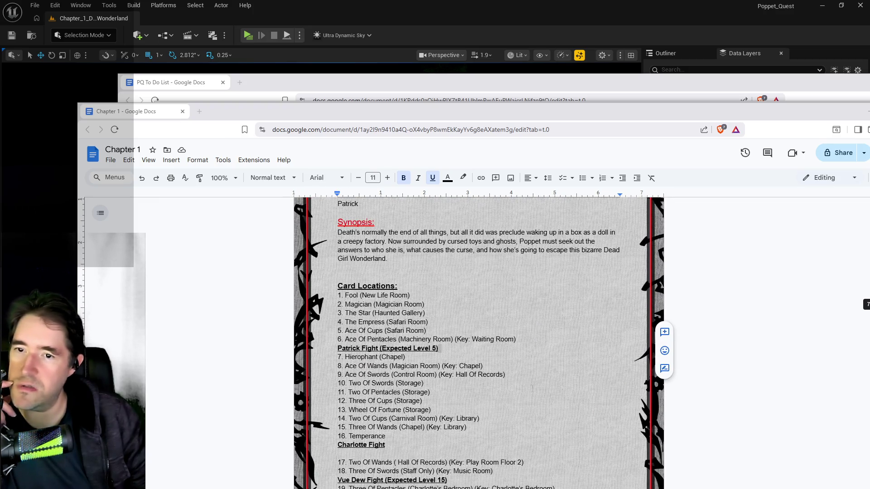
pyautogui.scroll(-1, 652, 268)
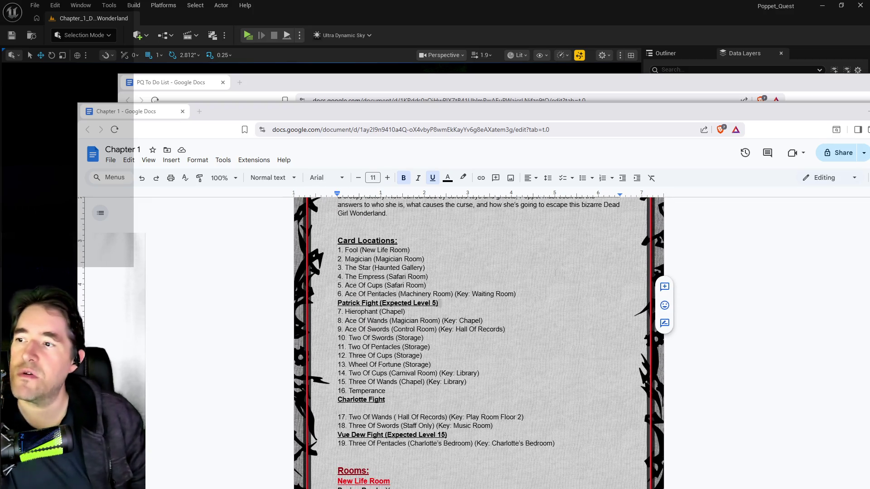
pyautogui.moveTo(612, 115)
pyautogui.mouseDown()
pyautogui.moveTo(598, 101)
pyautogui.moveTo(582, 47)
pyautogui.moveTo(548, 46)
pyautogui.mouseUp()
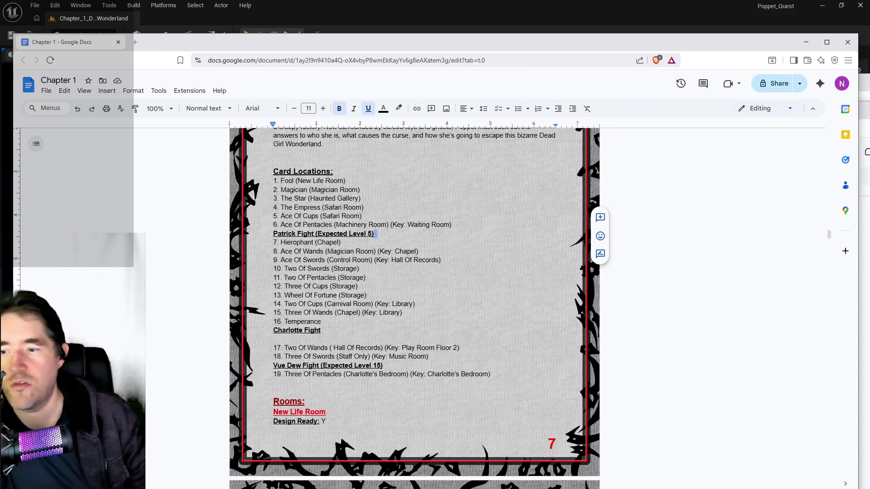
pyautogui.scroll(2, 344, 393)
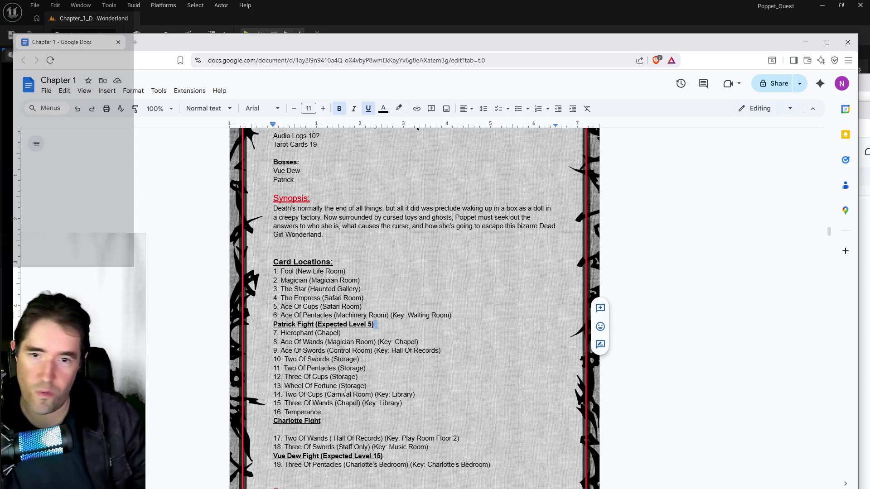
pyautogui.scroll(-2, 345, 393)
pyautogui.scroll(-2, 345, 392)
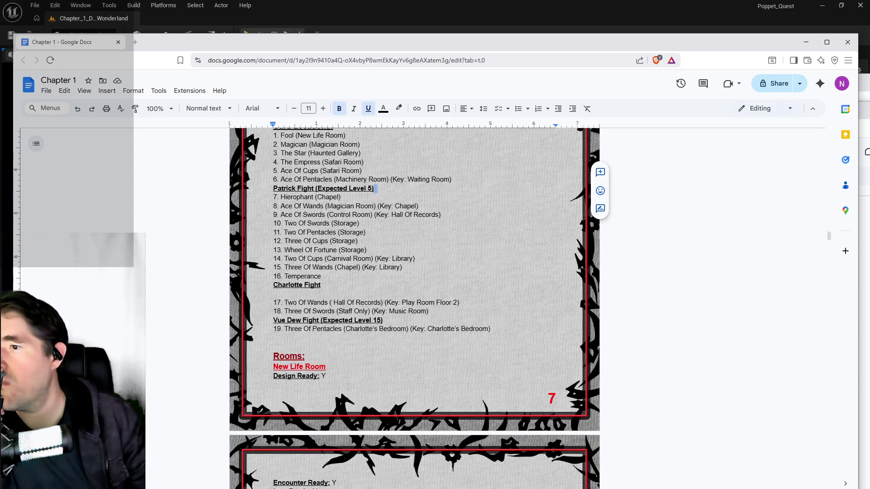
pyautogui.scroll(1, 348, 386)
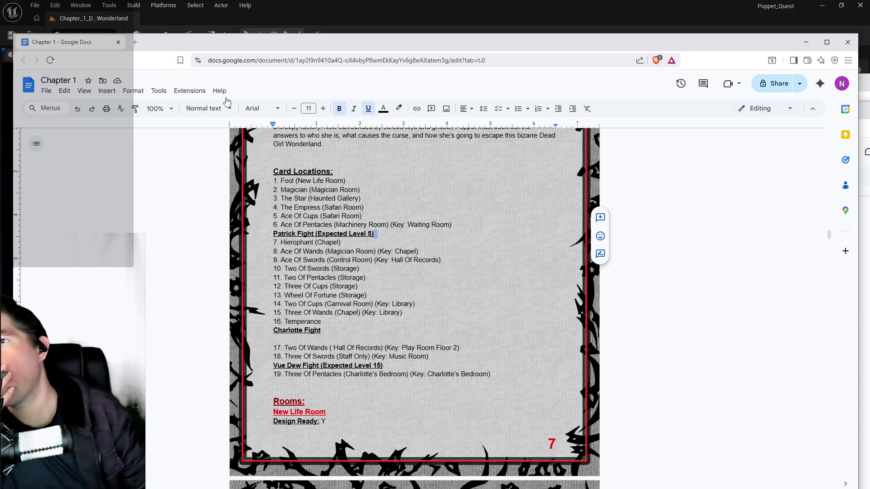
pyautogui.moveTo(368, 48)
pyautogui.mouseDown()
pyautogui.moveTo(387, 48)
pyautogui.moveTo(369, 42)
pyautogui.mouseUp()
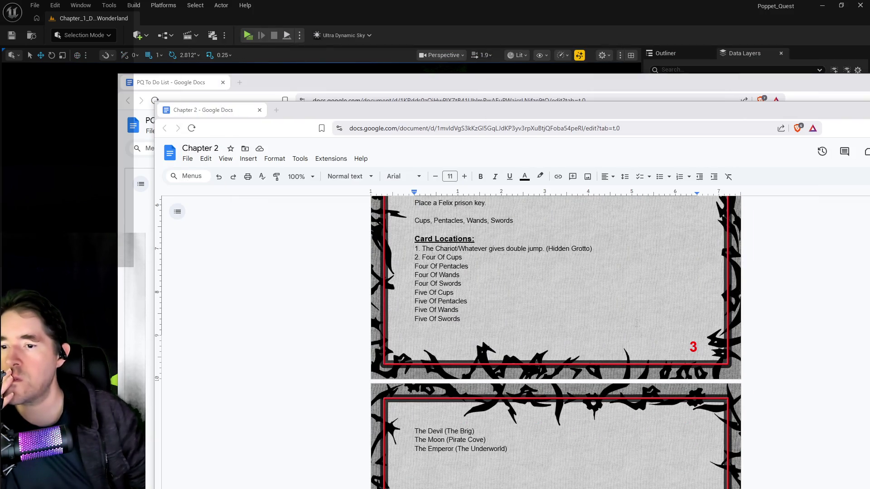
# Step: Insert blank lines directly above Chapter 2's Card Locations heading
pyautogui.scroll(-2, 643, 318)
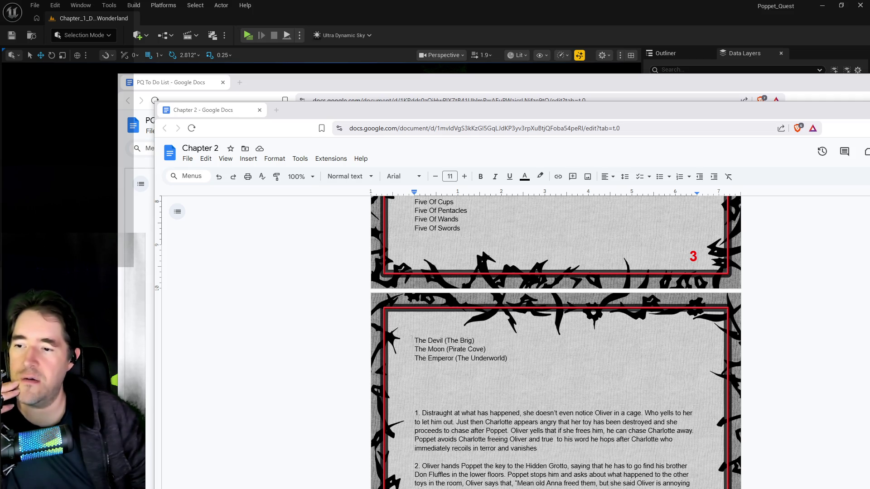
pyautogui.scroll(3, 556, 342)
pyautogui.scroll(-3, 556, 343)
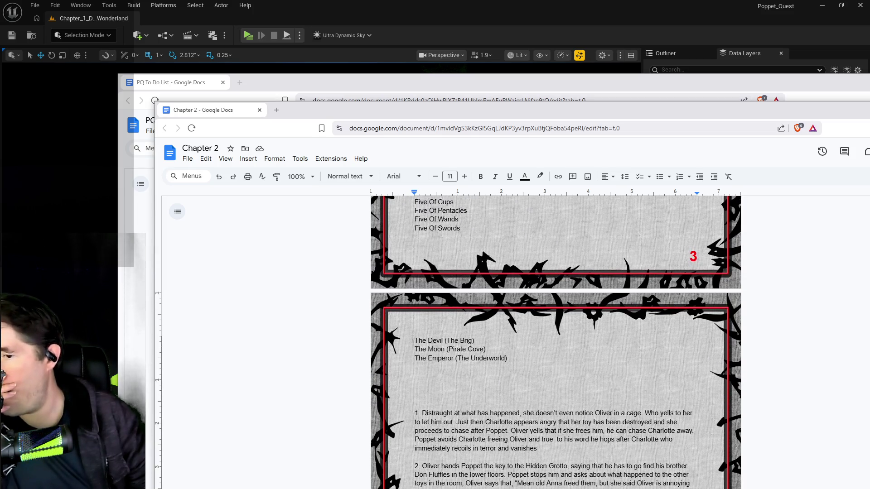
pyautogui.scroll(-2, 556, 342)
pyautogui.scroll(5, 556, 342)
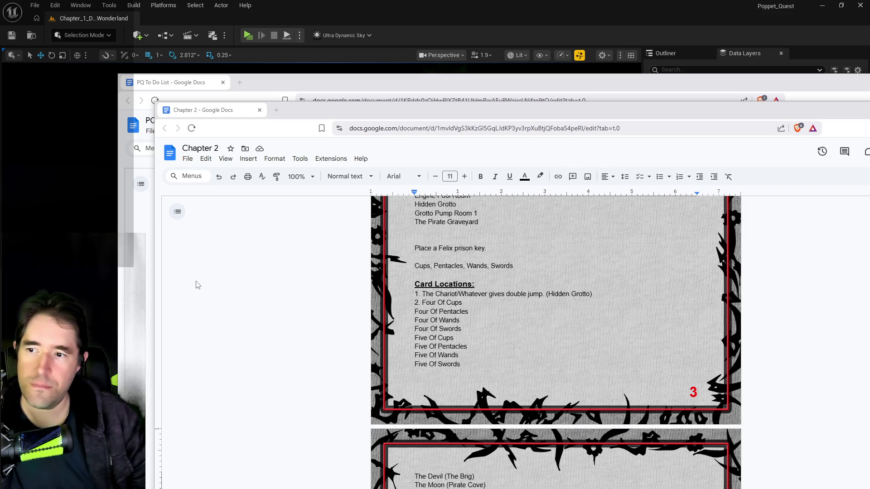
pyautogui.click(415, 275)
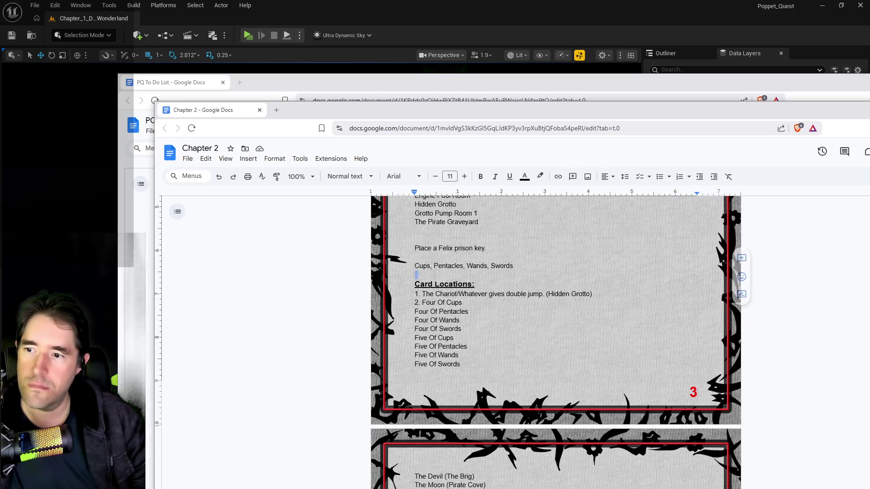
pyautogui.press('Return')
pyautogui.press('Return')
pyautogui.press('Return')
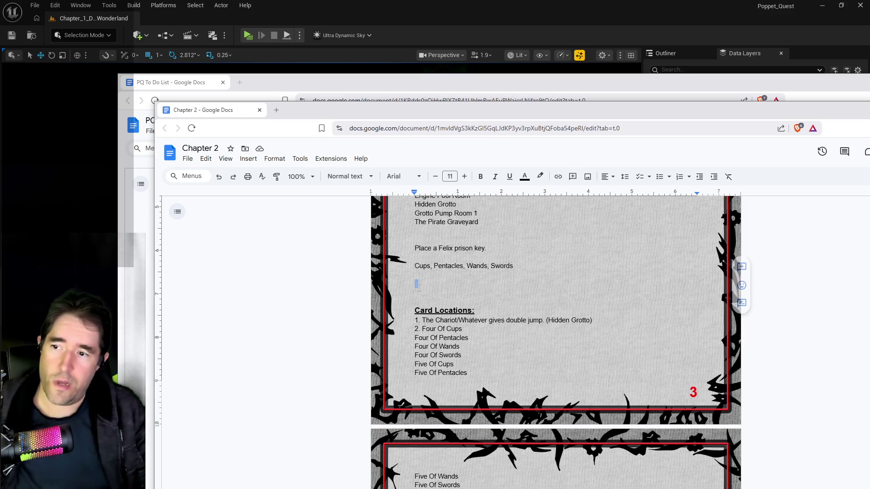
# Step: Add The High Priestess, Strength and The Hermit on separate lines below the suits line
pyautogui.click(434, 284)
pyautogui.write('The High Priest')
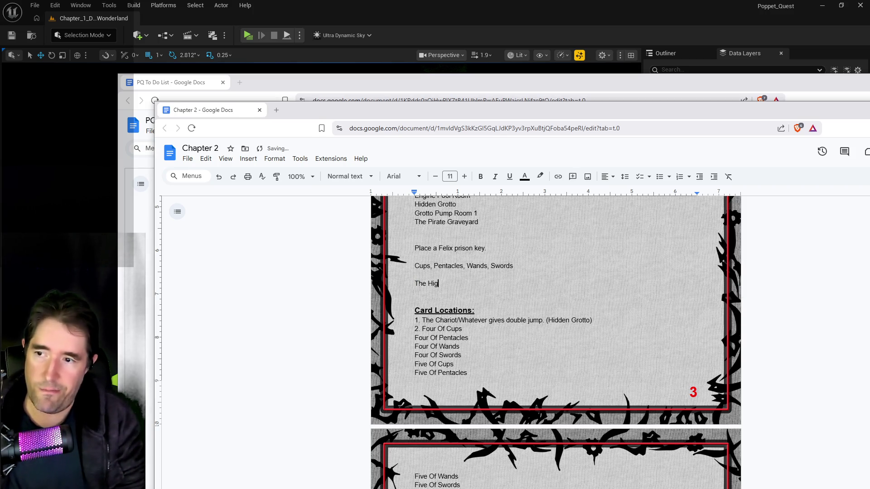
pyautogui.write('ess')
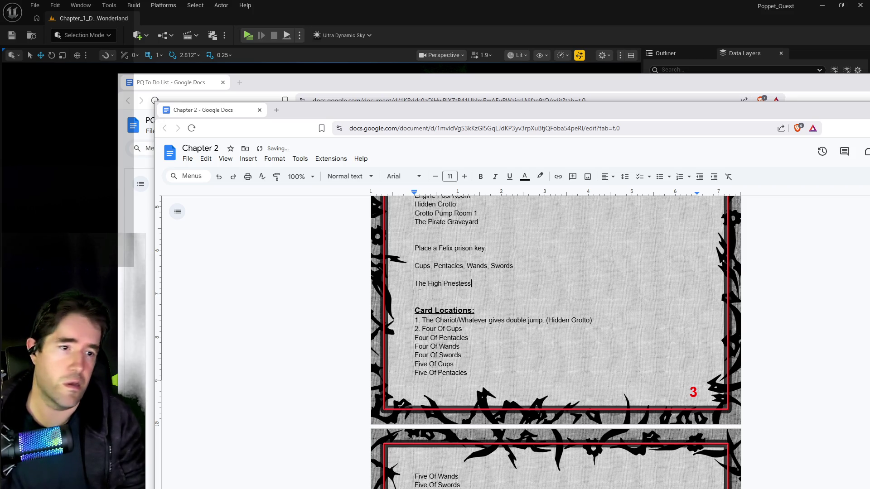
pyautogui.press('Return')
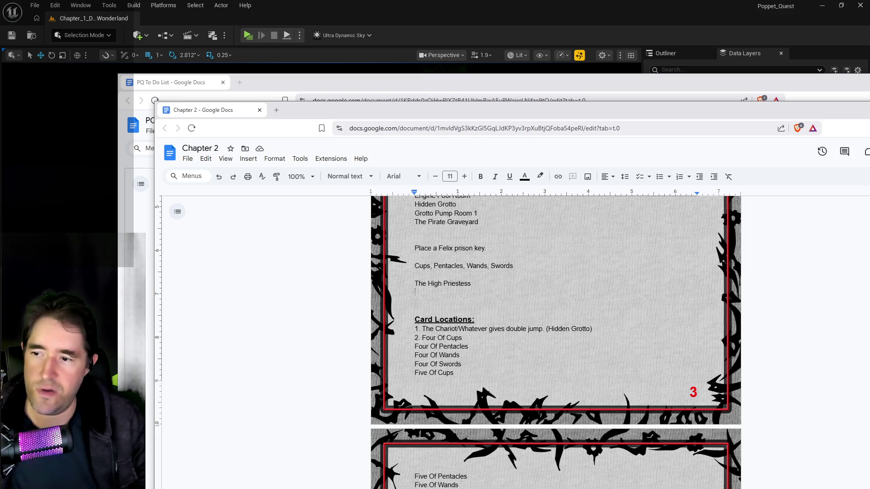
pyautogui.write('Strength')
pyautogui.press('Return')
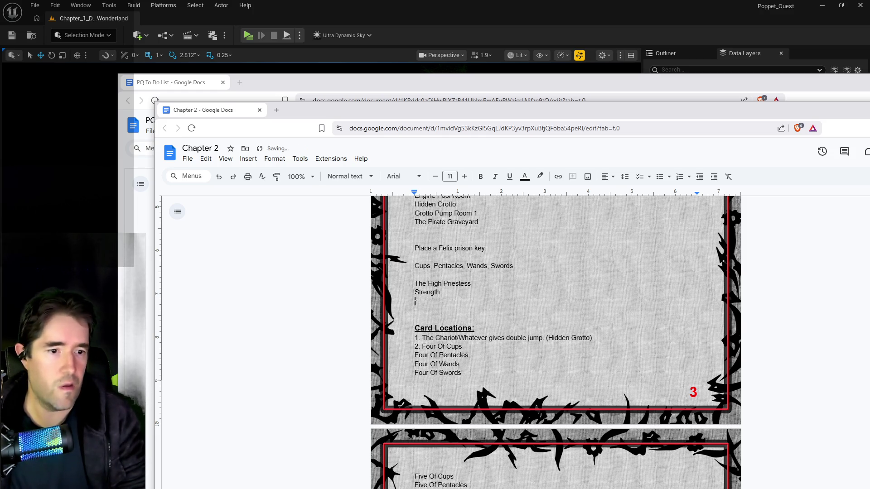
pyautogui.write('The Hermit')
pyautogui.press('Return')
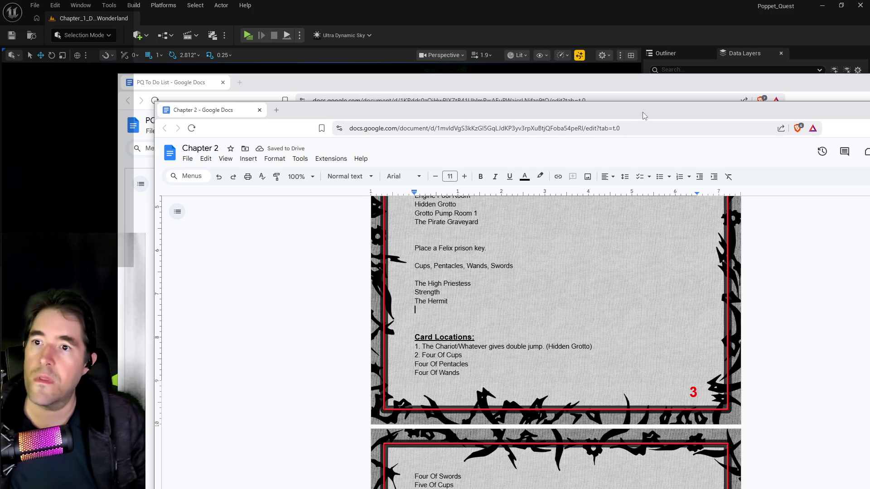
pyautogui.moveTo(644, 115); pyautogui.dragTo(608, 65)
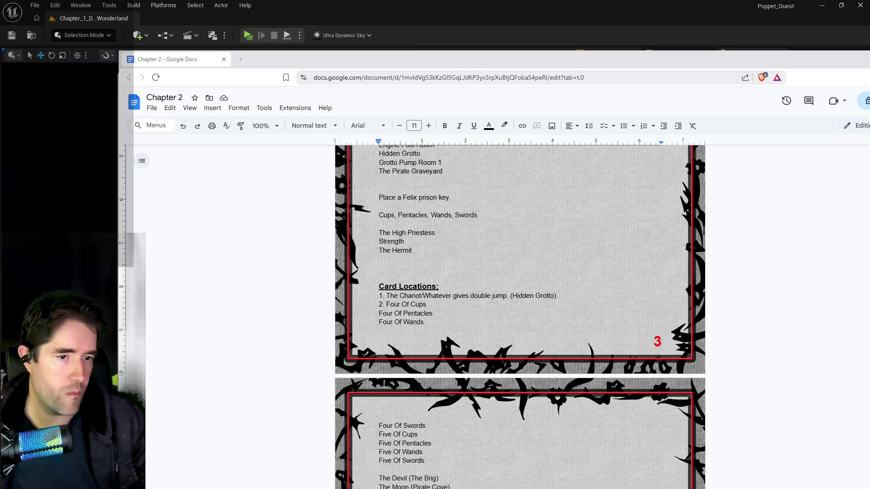
# Step: Append '(Music Room)' after 16. Temperance in the Chapter 1 card list
pyautogui.moveTo(869, 174)
pyautogui.mouseDown()
pyautogui.moveTo(398, 130)
pyautogui.moveTo(456, 132)
pyautogui.mouseUp()
pyautogui.scroll(-2, 473, 340)
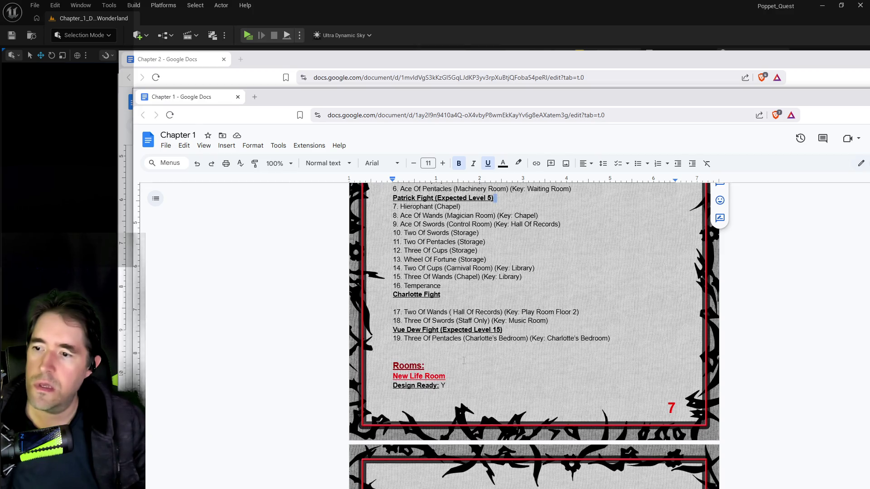
pyautogui.scroll(2, 464, 360)
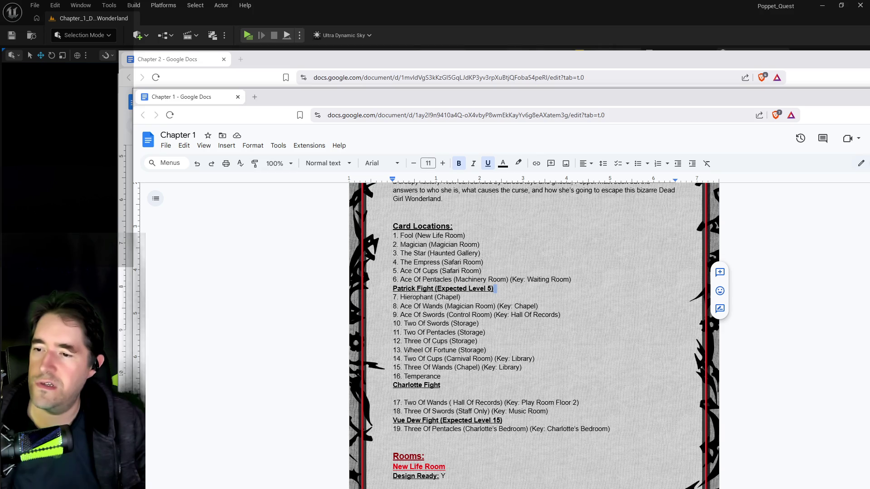
pyautogui.click(444, 377)
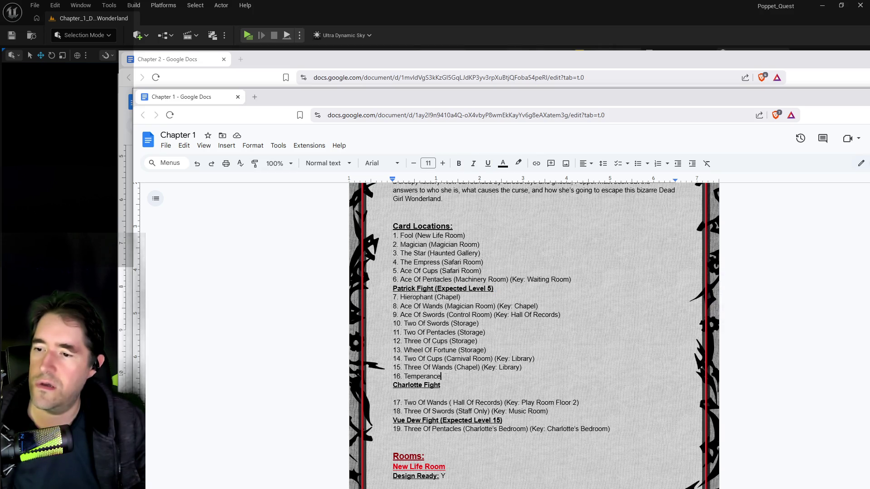
pyautogui.write('(')
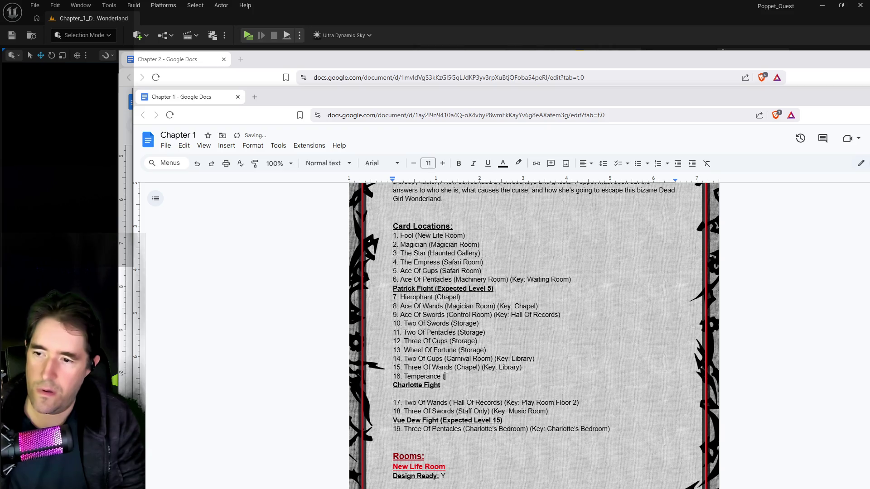
pyautogui.write('Music Room)')
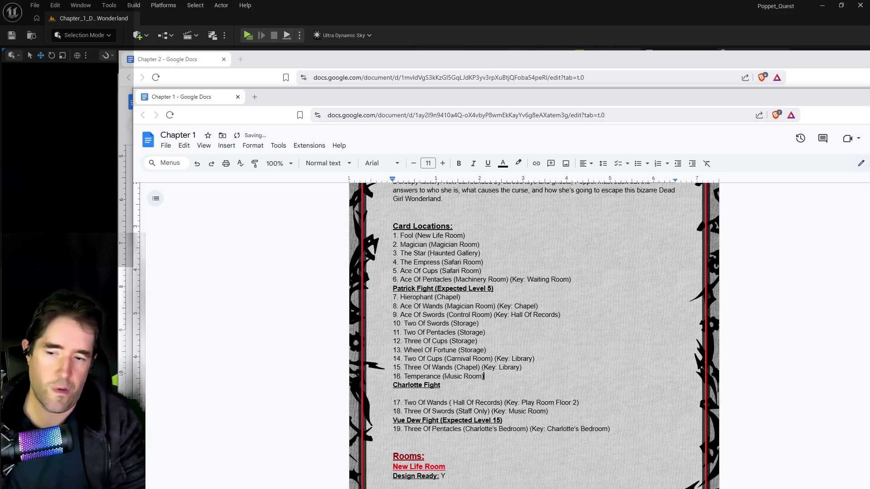
pyautogui.hotkey('alt', 'Tab')
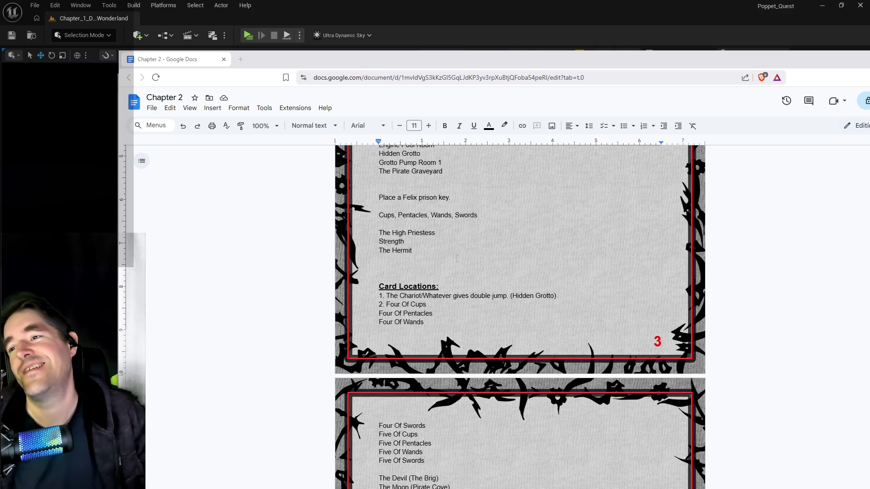
# Step: Add Justice and The Hanged Man on new lines below The Hermit
pyautogui.scroll(2, 457, 258)
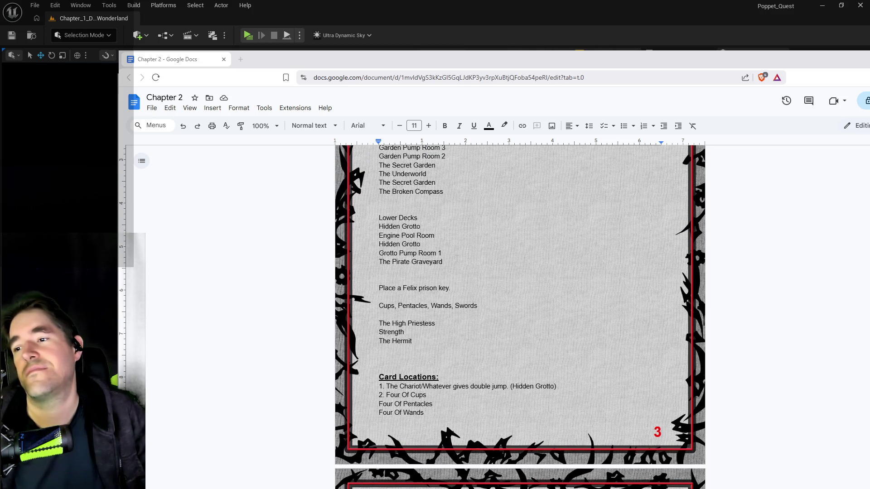
pyautogui.scroll(-3, 457, 258)
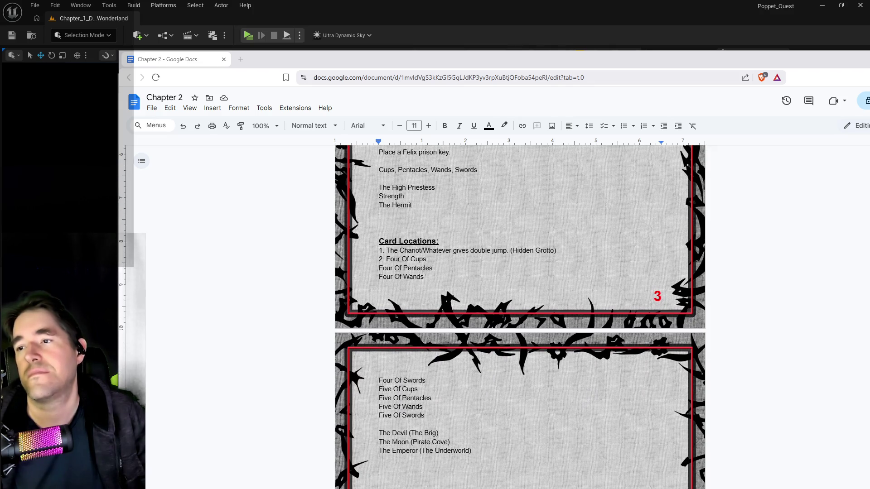
pyautogui.click(381, 214)
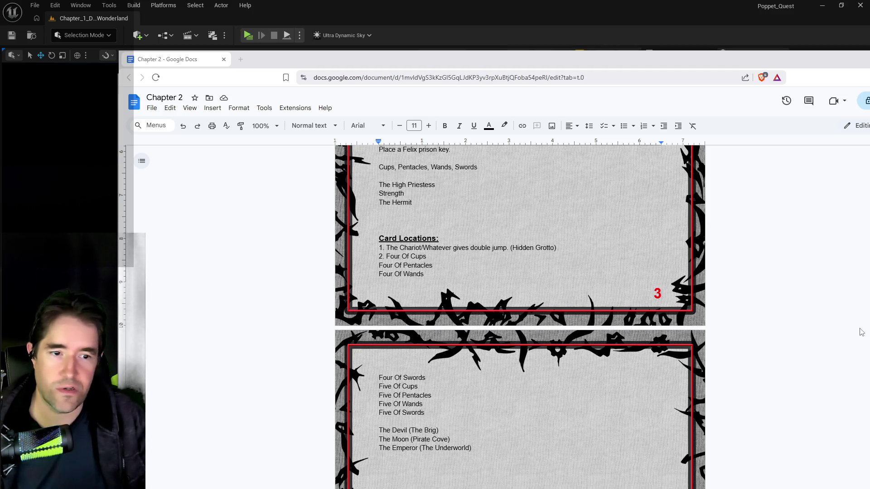
pyautogui.scroll(-2, 861, 331)
pyautogui.scroll(2, 861, 330)
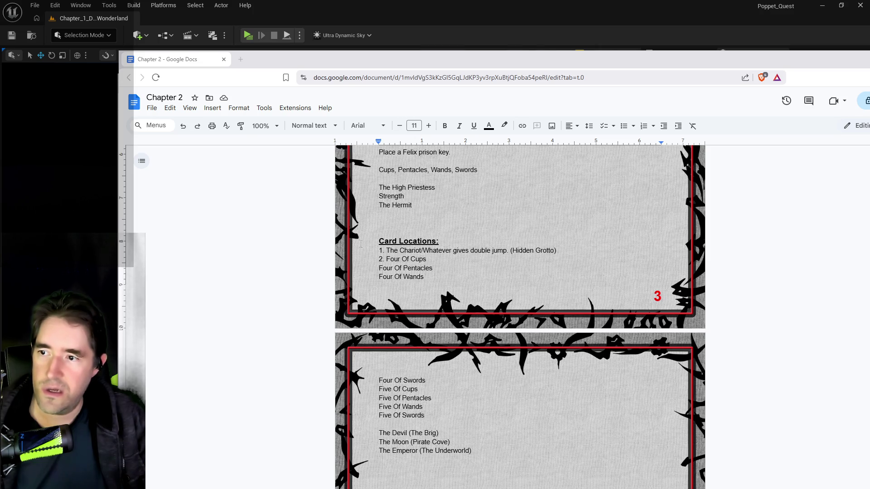
pyautogui.click(595, 238)
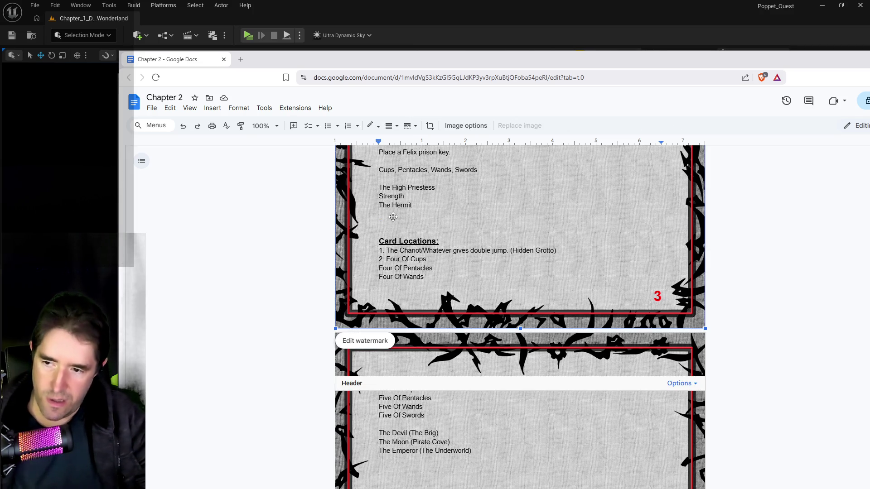
pyautogui.click(746, 261)
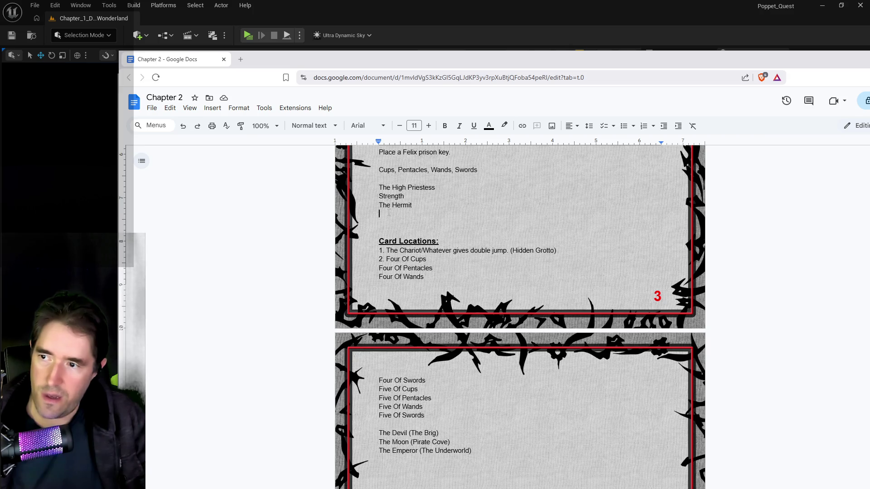
pyautogui.write('Justice')
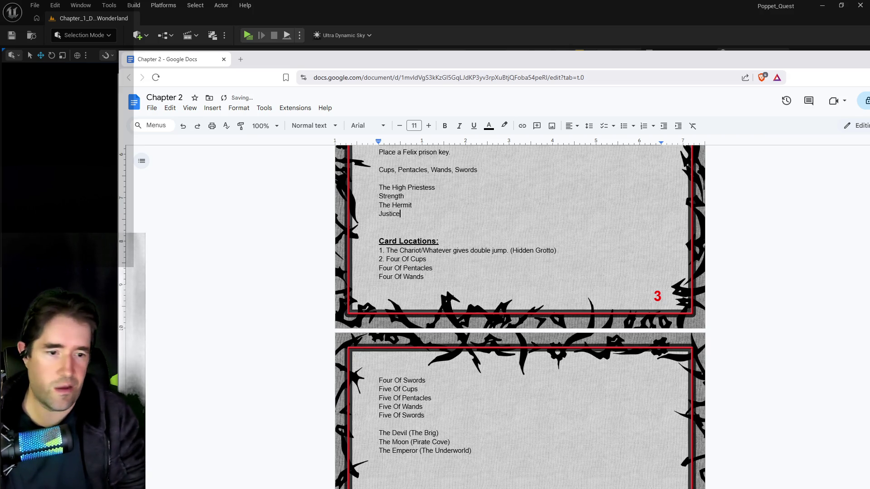
pyautogui.press('Return')
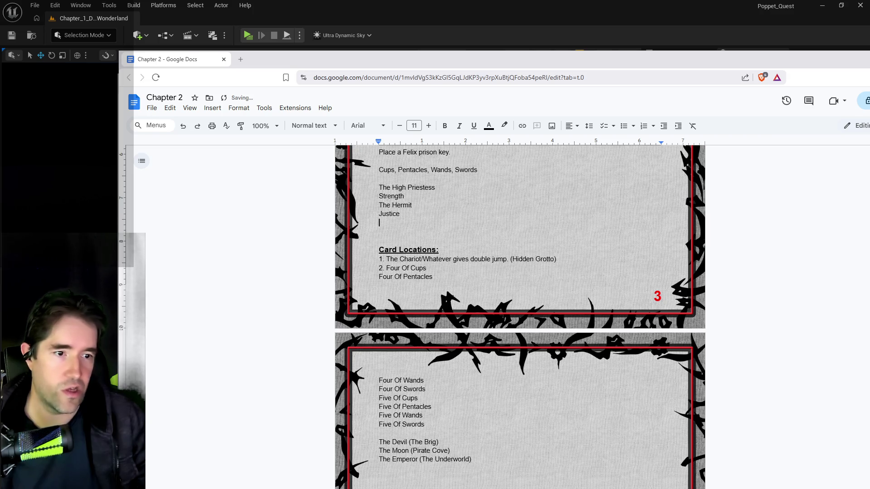
pyautogui.write('The Hanged Man')
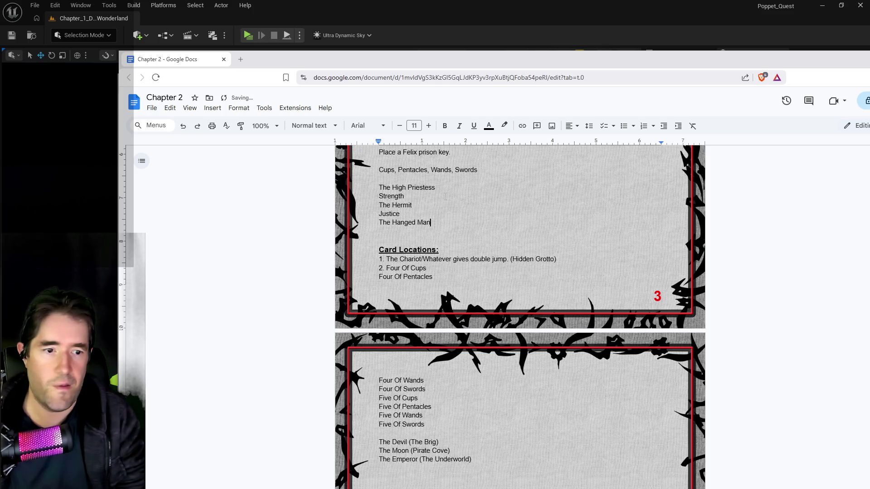
pyautogui.press('Return')
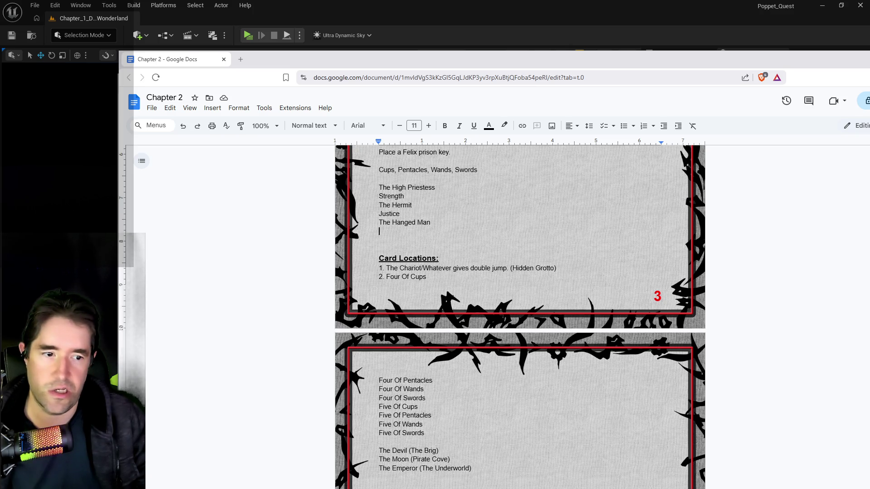
# Step: Continue the list with The Tower, The Sun and Judgement
pyautogui.write('The Tower')
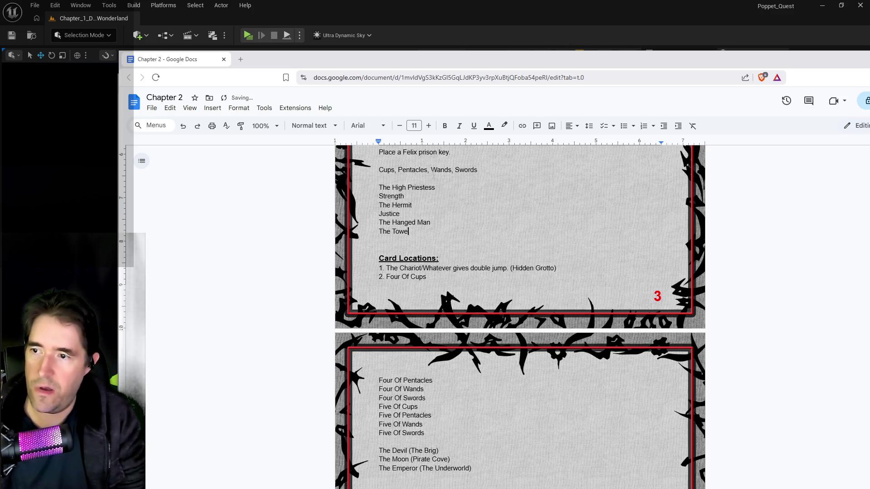
pyautogui.press('Return')
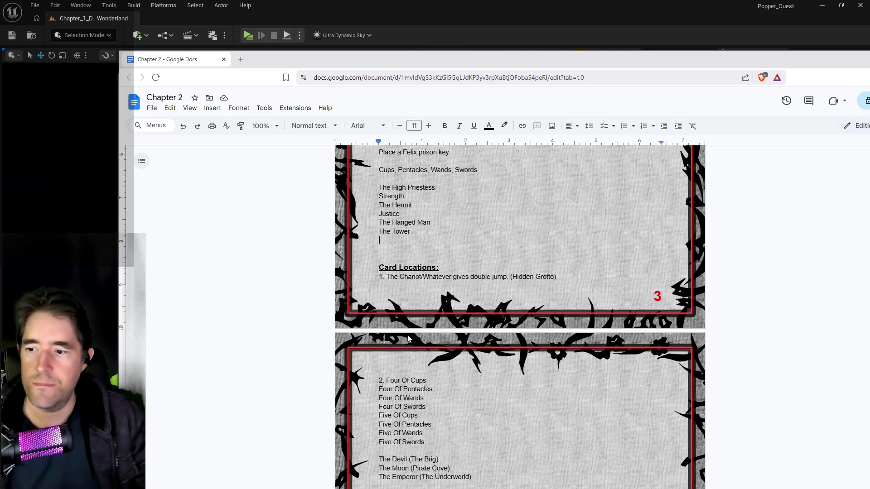
pyautogui.scroll(-2, 410, 335)
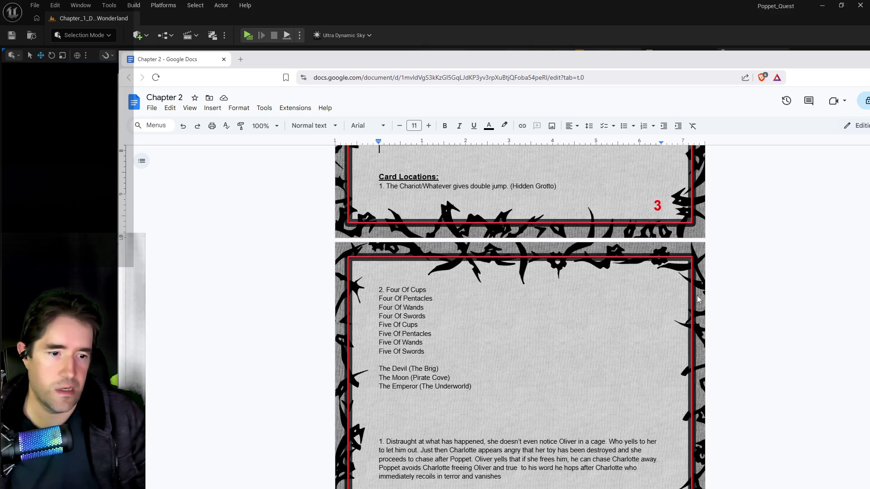
pyautogui.scroll(3, 404, 233)
pyautogui.write('The Sun')
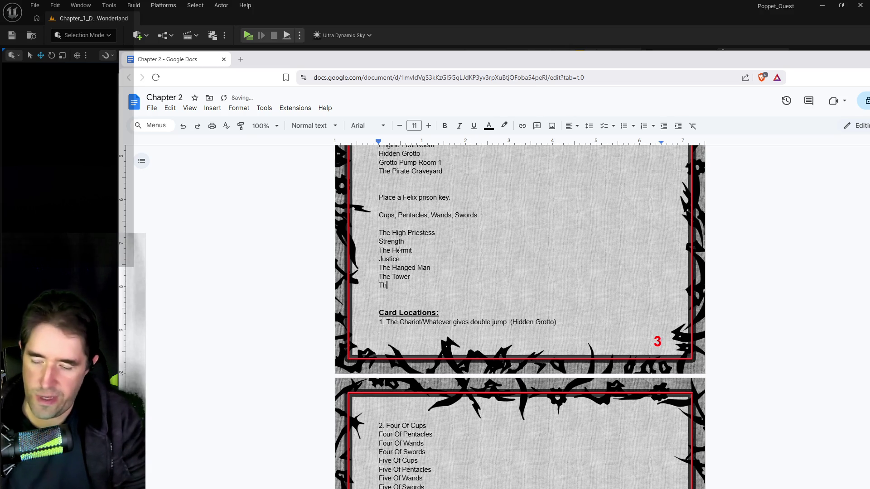
pyautogui.press('Return')
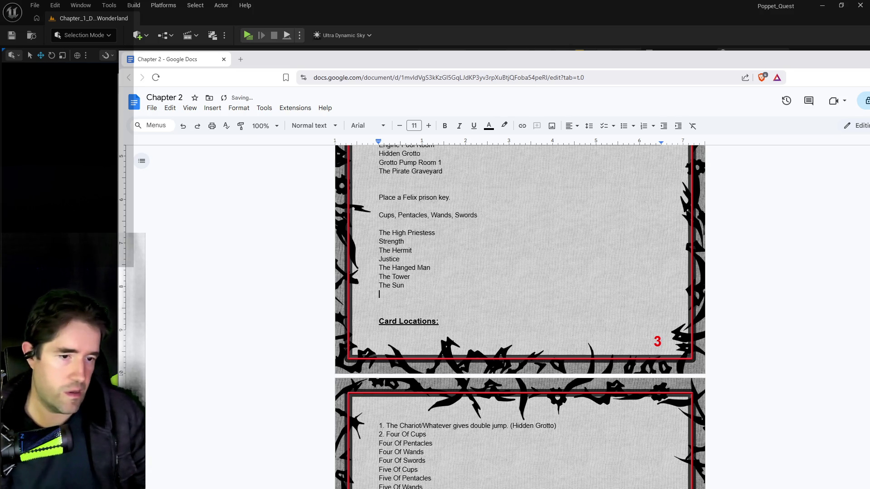
pyautogui.write('Judgeme')
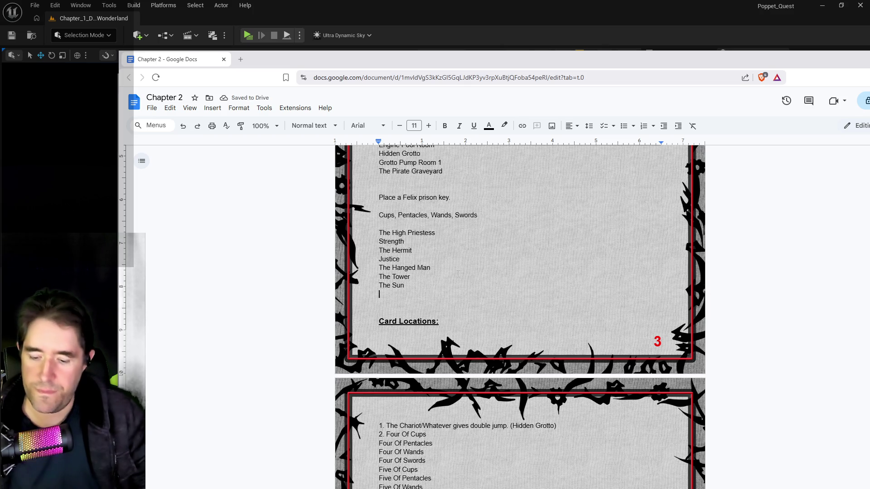
pyautogui.write('nt')
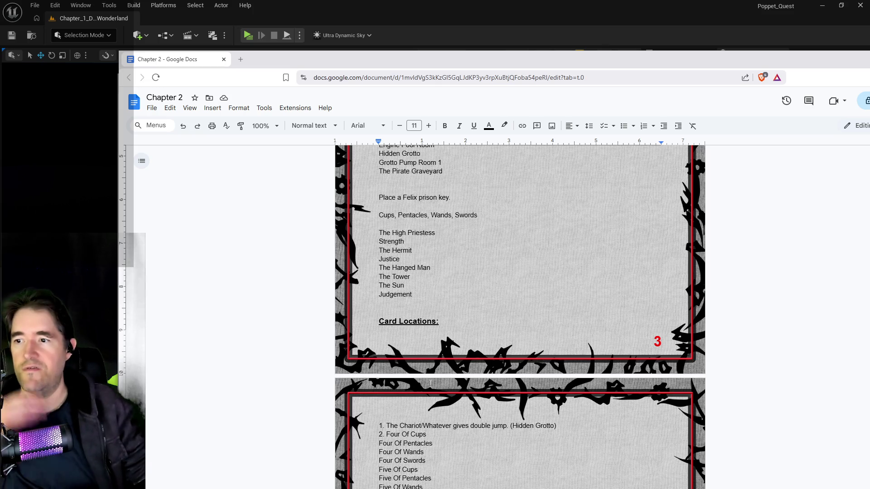
pyautogui.scroll(-3, 315, 401)
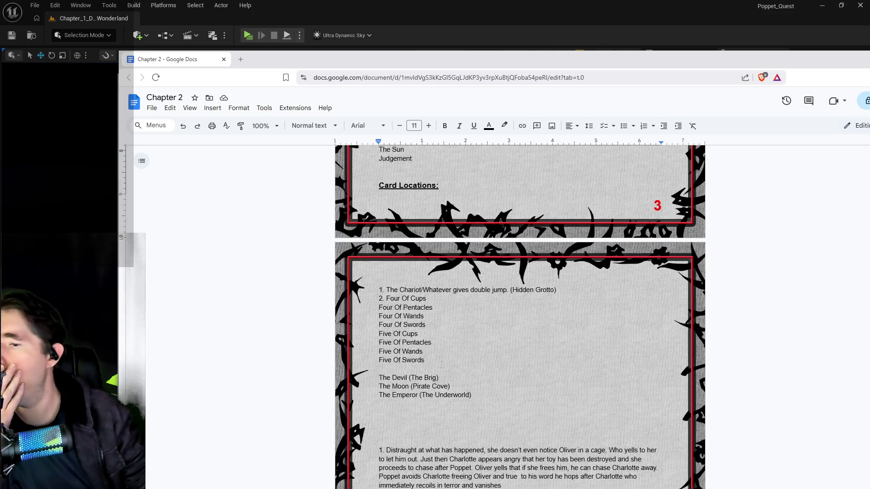
pyautogui.scroll(2, 441, 363)
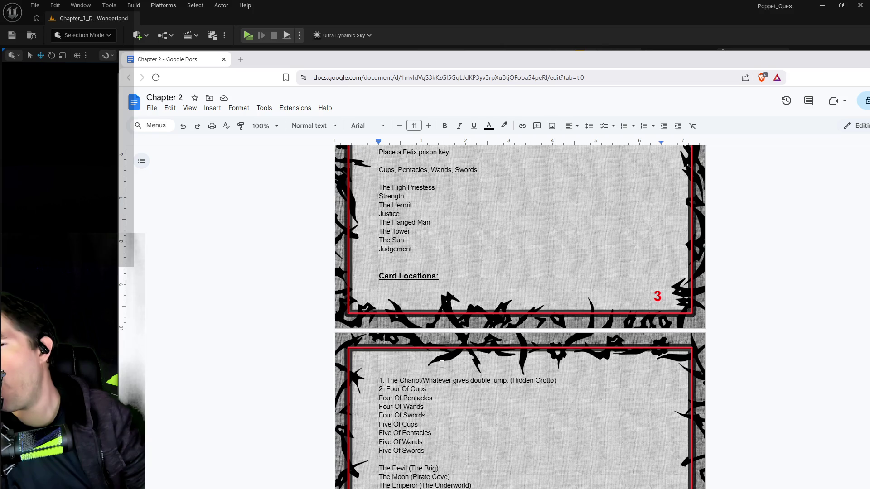
pyautogui.scroll(-2, 441, 364)
pyautogui.scroll(2, 442, 364)
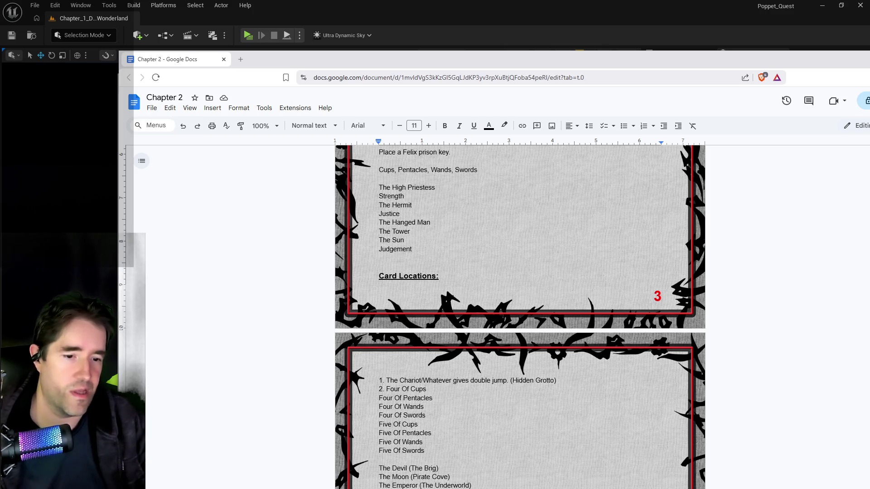
pyautogui.hotkey('alt', 'Tab')
# Step: Add item 56 after Claw machines: 'A bar (the alcohol kind), maybe put the Devil there.'
pyautogui.scroll(5, 480, 329)
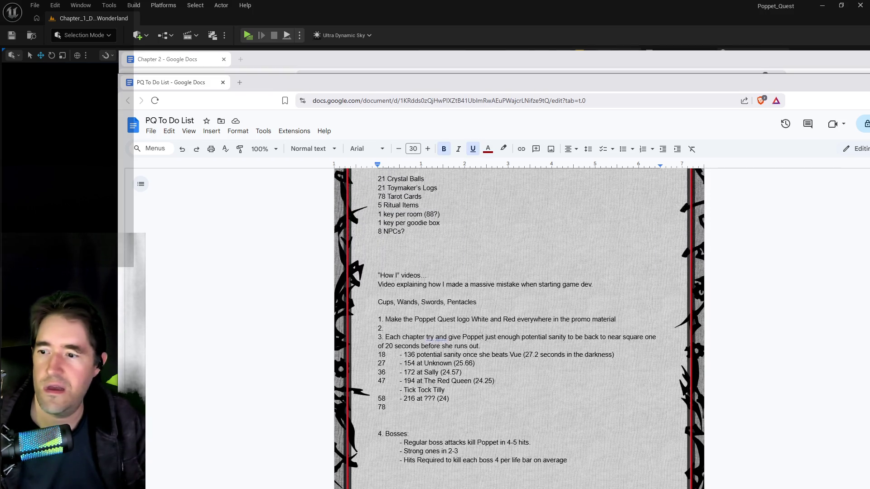
pyautogui.scroll(10, 481, 329)
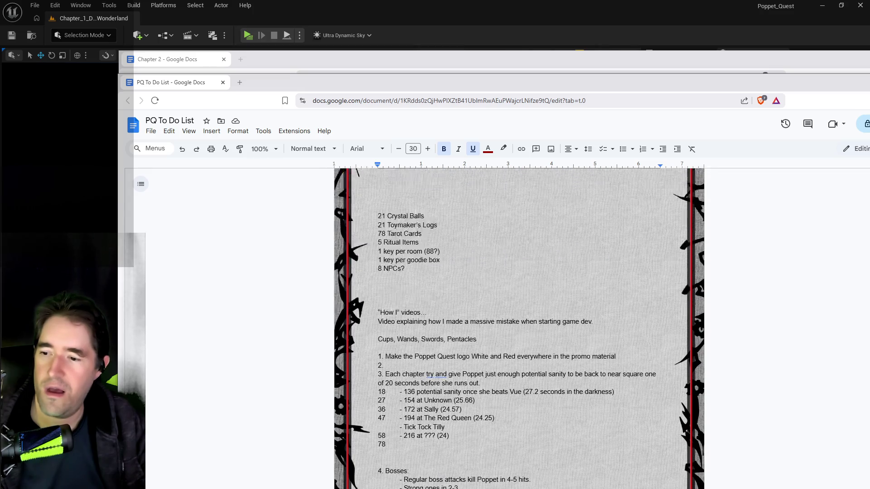
pyautogui.scroll(3, 480, 327)
pyautogui.scroll(-20, 498, 308)
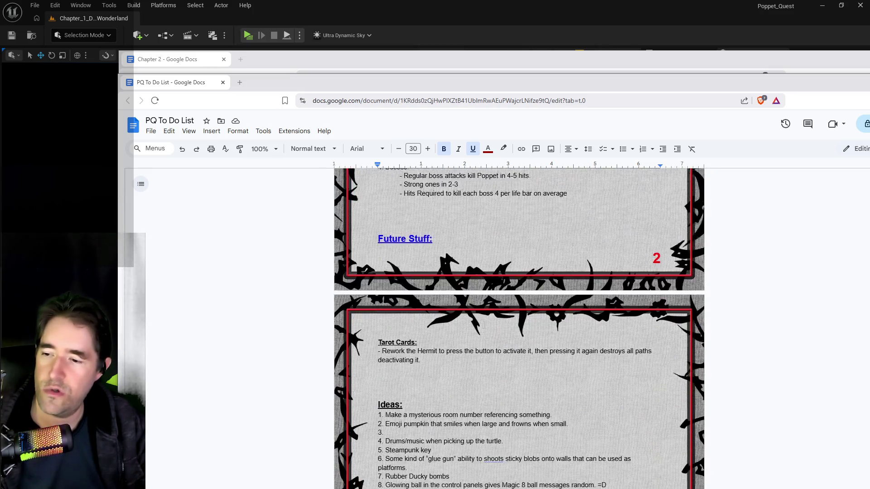
pyautogui.scroll(-15, 498, 297)
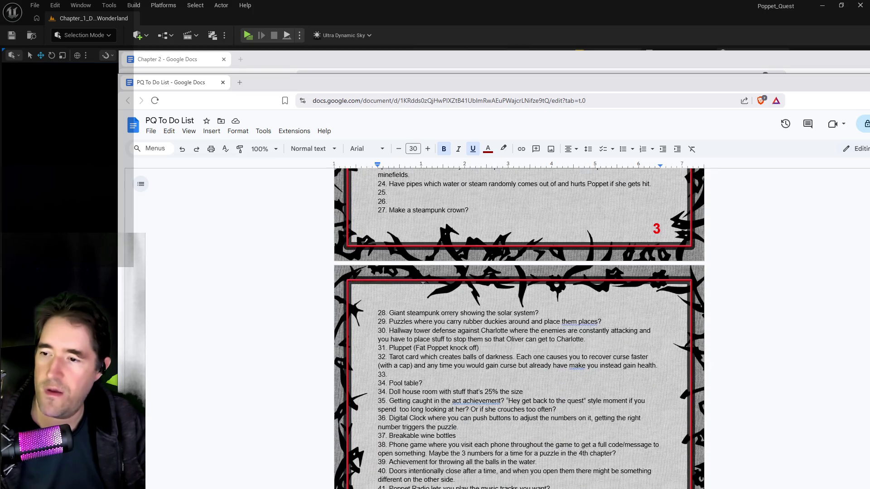
pyautogui.scroll(-2, 436, 306)
pyautogui.click(438, 268)
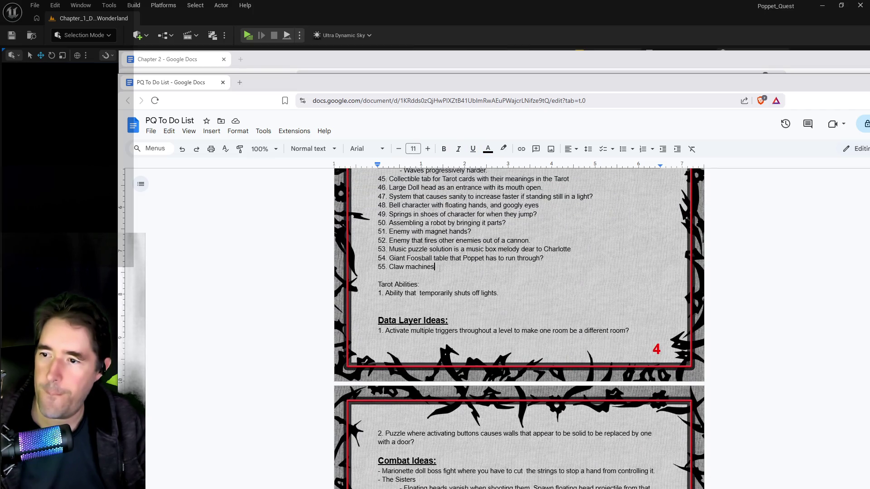
pyautogui.press('Return')
pyautogui.write('56.')
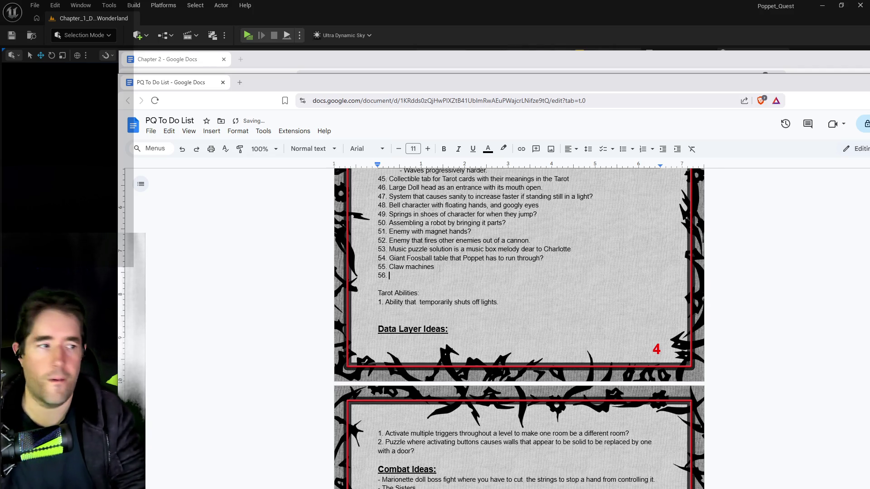
pyautogui.write('A ')
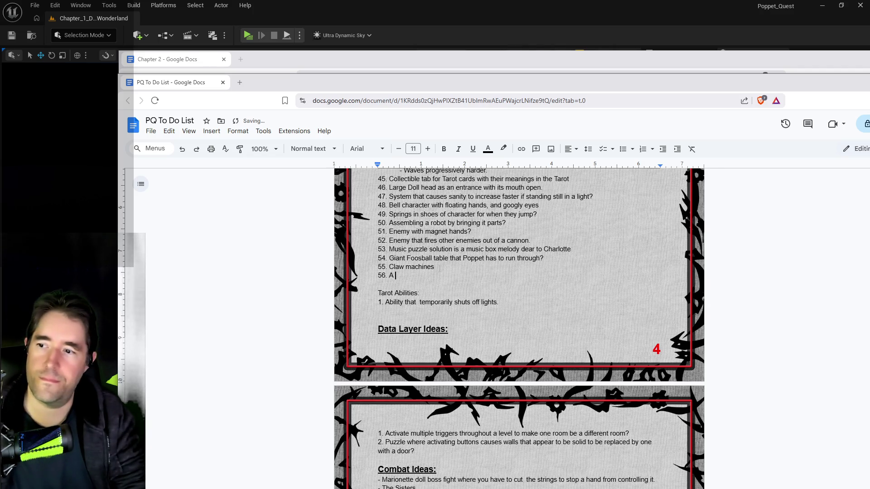
pyautogui.write('bar ')
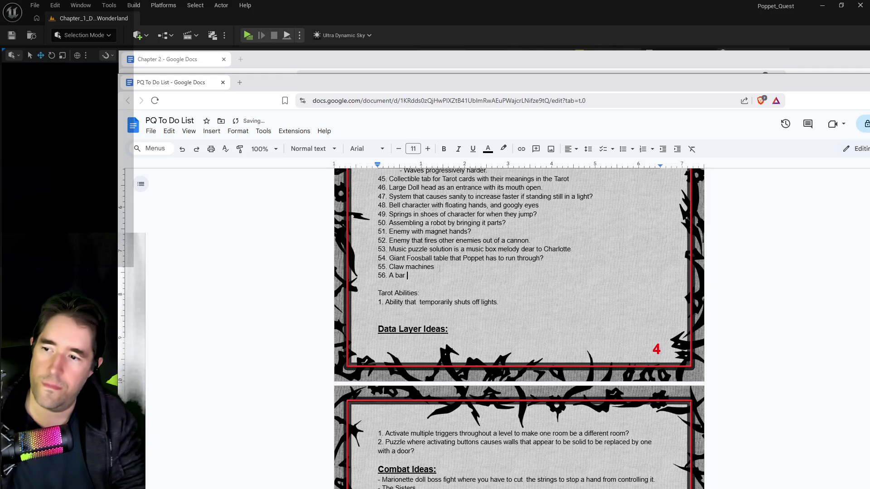
pyautogui.write('and')
pyautogui.press('BackSpace')
pyautogui.press('BackSpace')
pyautogui.press('BackSpace')
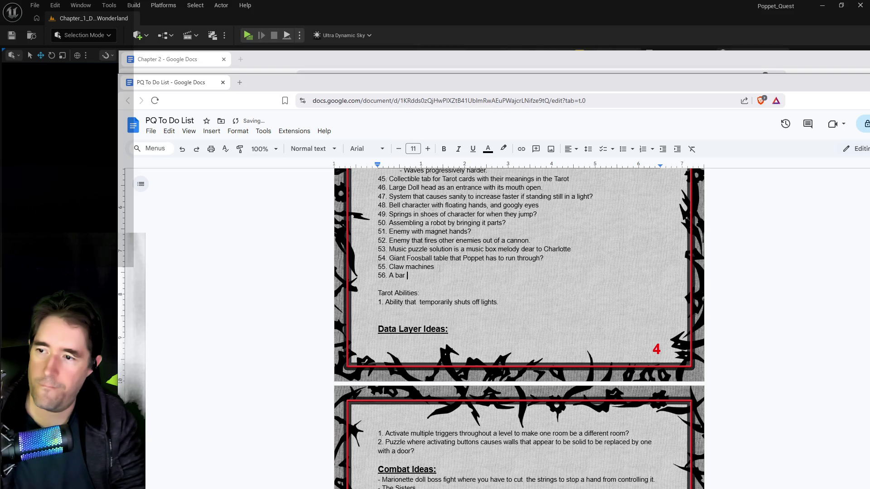
pyautogui.write('(the alcoh')
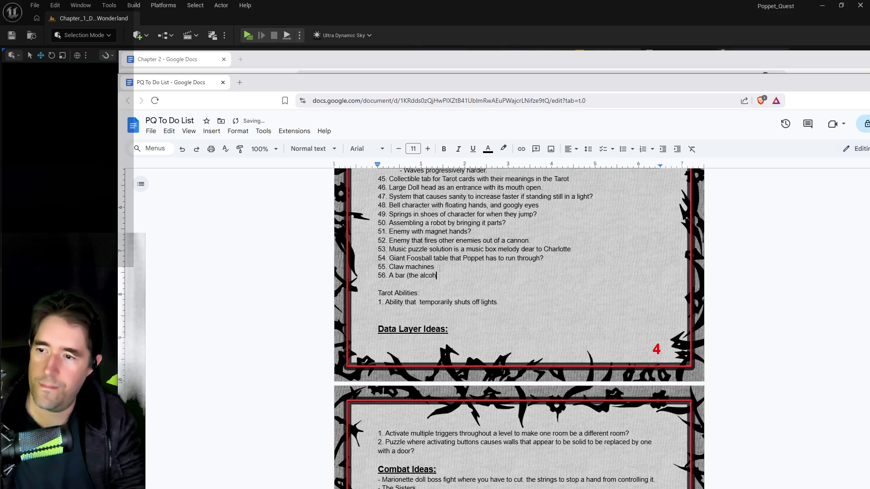
pyautogui.write('ol kind)')
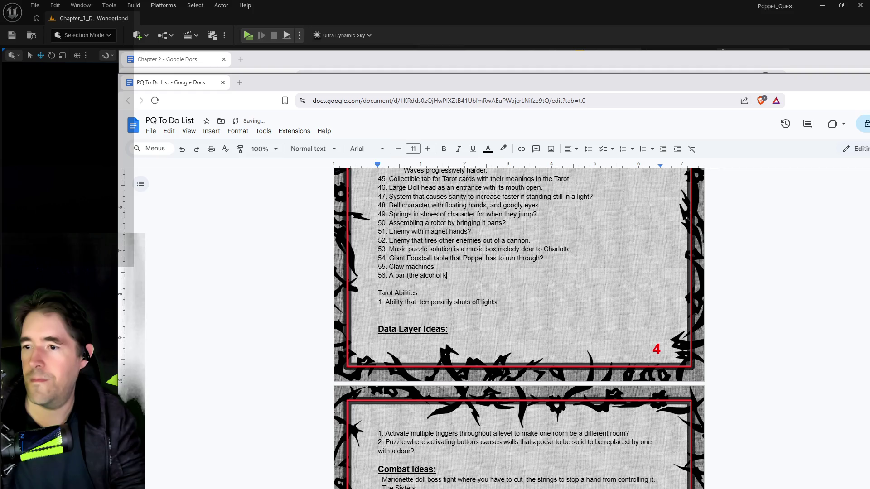
pyautogui.press('BackSpace')
pyautogui.write(', maybe put the ')
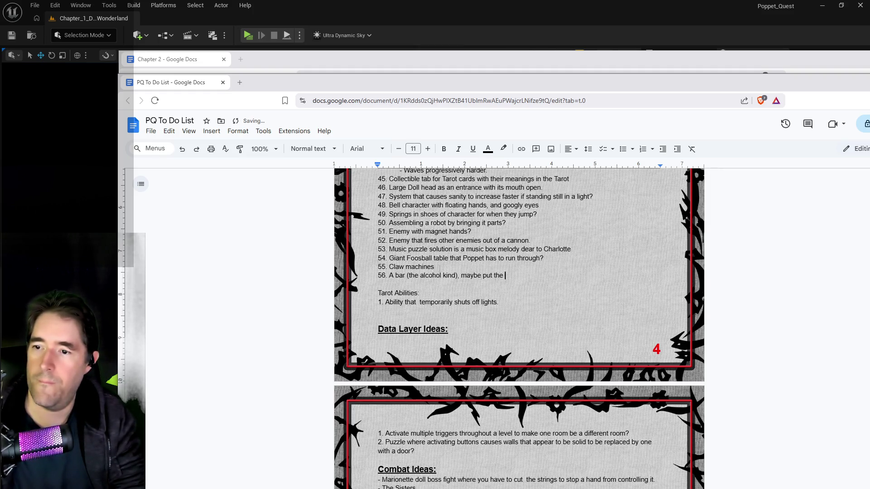
pyautogui.write('Devil there.')
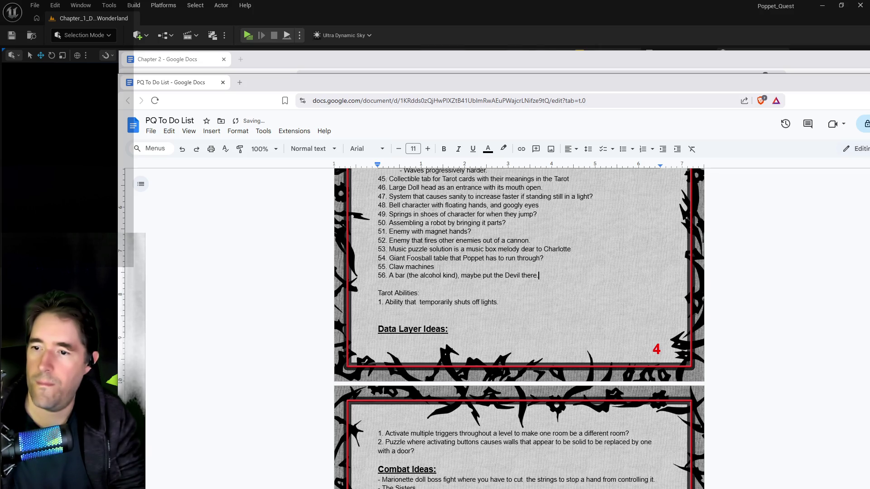
# Step: Add item 57: a gambling area with slot machines, Poker, Blackjack and maybe Wheel of Fortune
pyautogui.press('Return')
pyautogui.write('57. S')
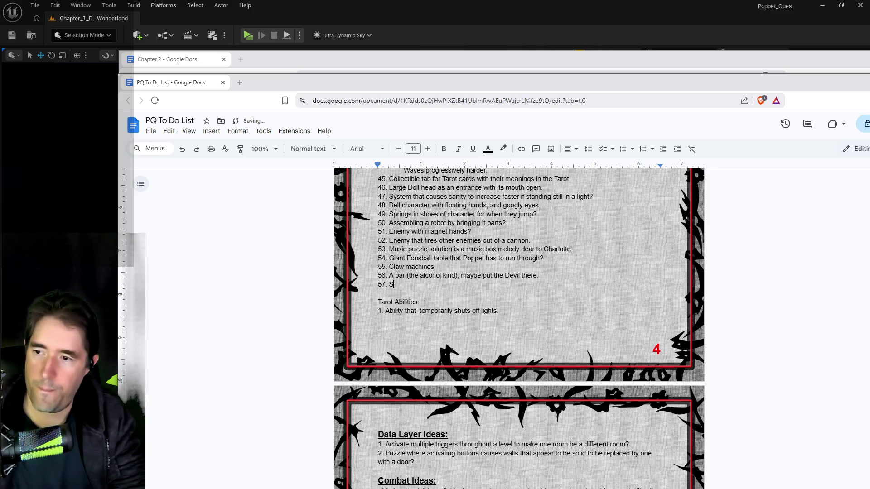
pyautogui.write('ome kind of gambling area')
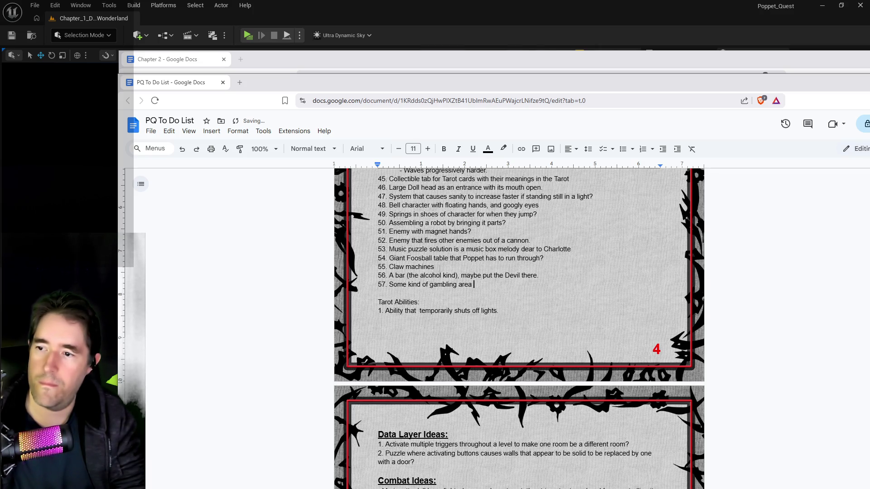
pyautogui.write(' with stuff ')
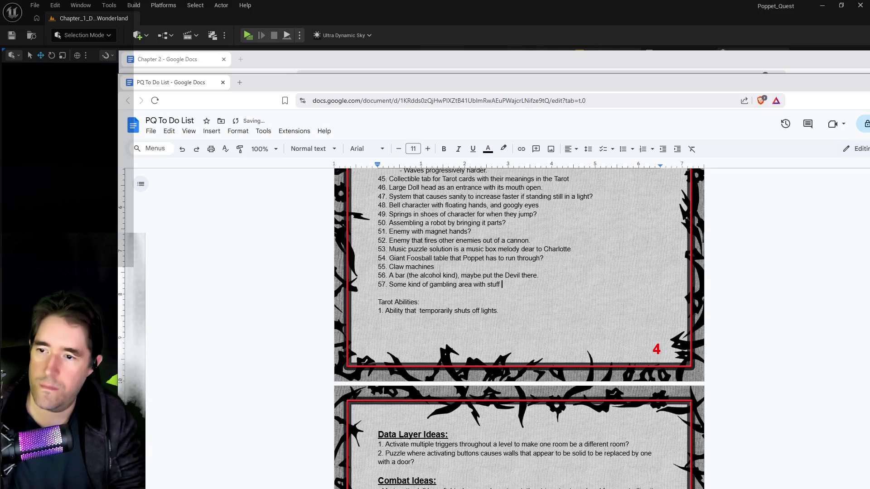
pyautogui.write('like slot machines ')
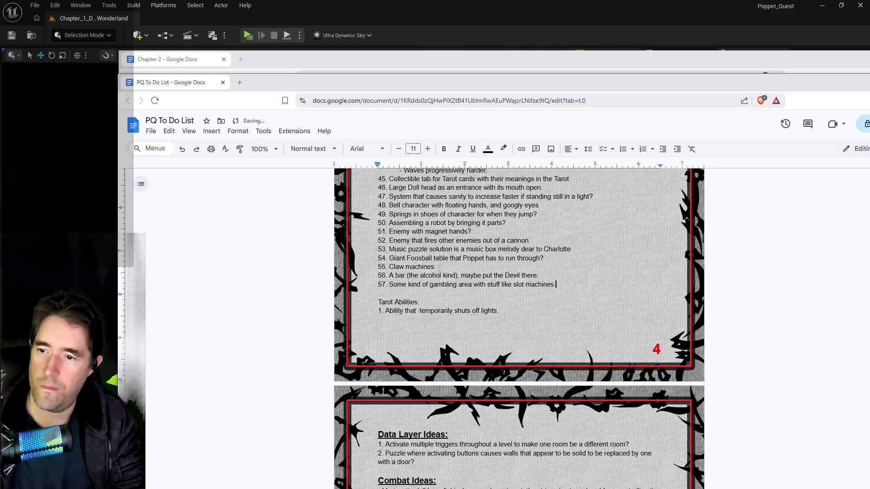
pyautogui.write('and Poker/')
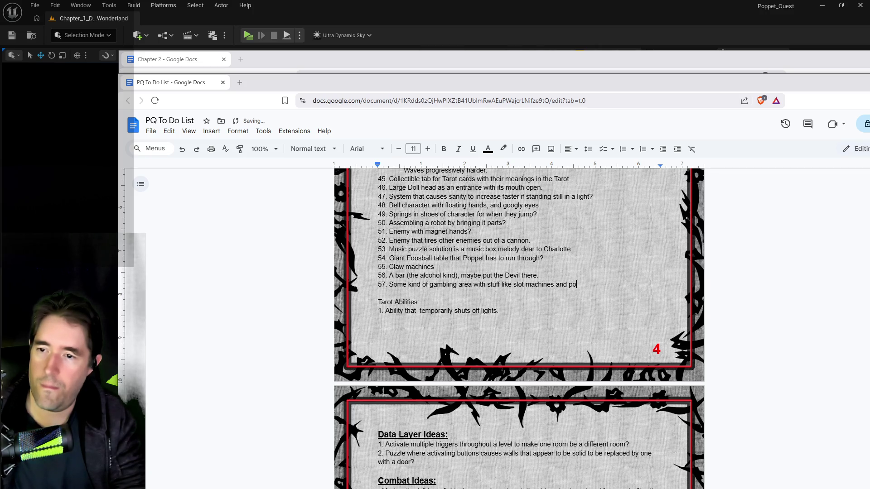
pyautogui.write('Black')
pyautogui.press('BackSpace')
pyautogui.press('BackSpace')
pyautogui.press('BackSpace')
pyautogui.press('BackSpace')
pyautogui.write(', Poker and Blackjack')
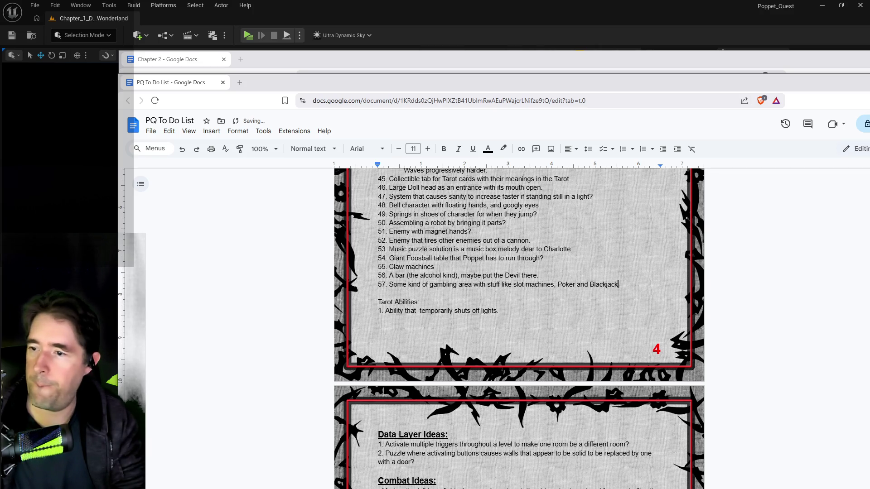
pyautogui.write('. Ma')
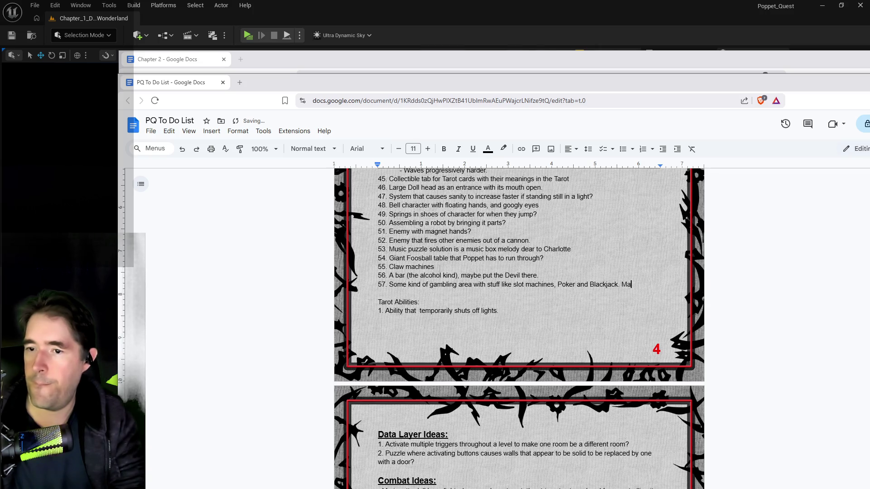
pyautogui.write('ybe put Wheel of')
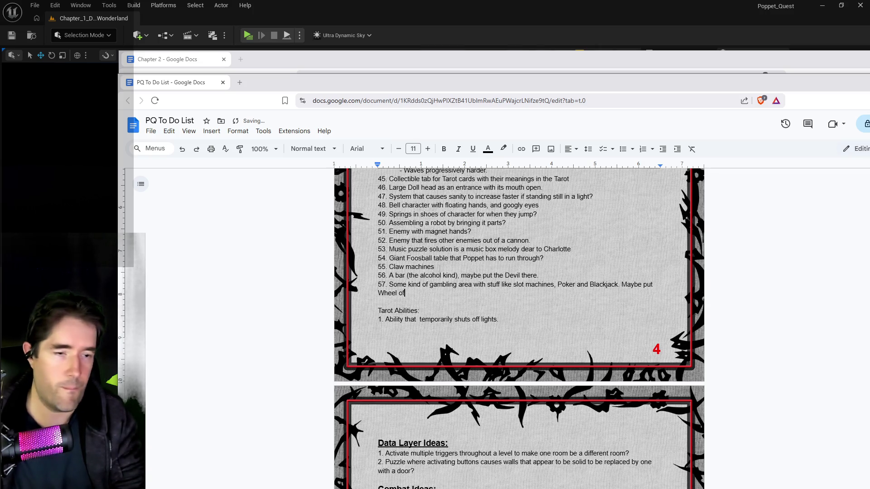
pyautogui.write(' Fortune there.')
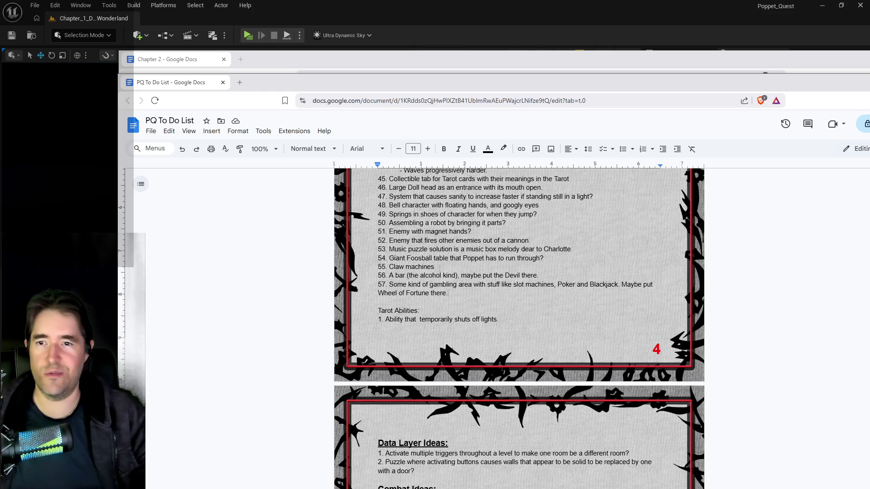
pyautogui.click(508, 68)
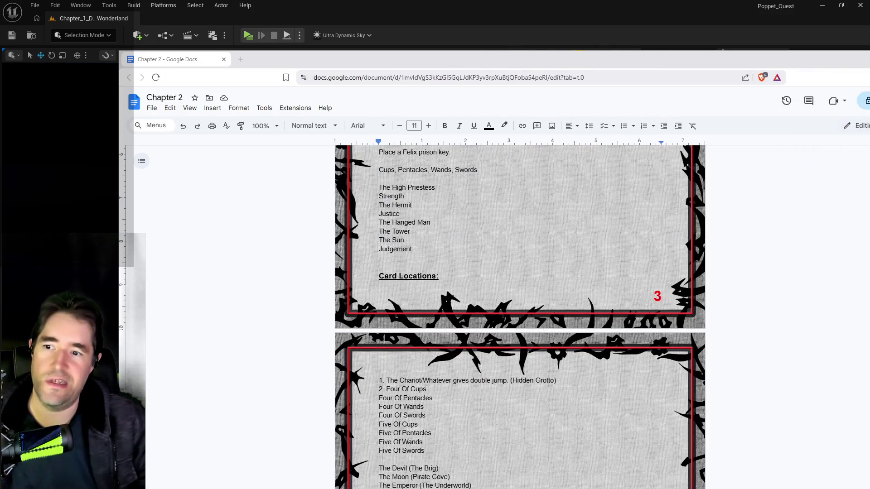
pyautogui.press('super+Down')
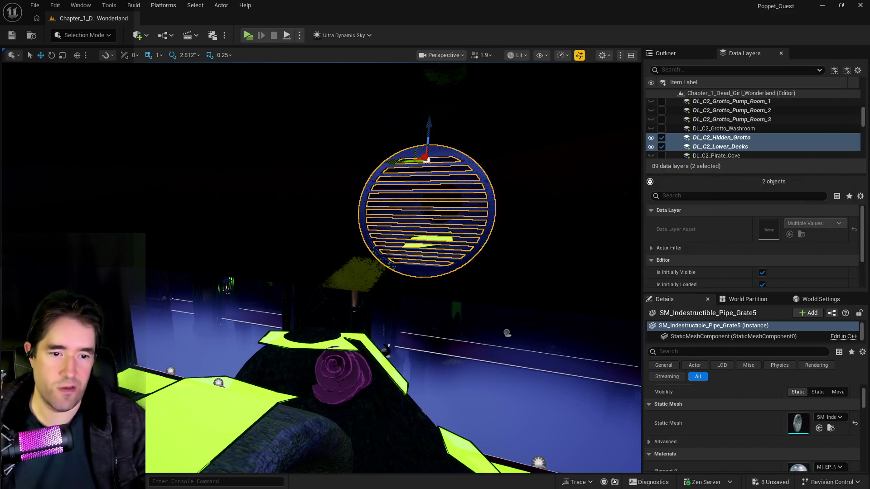
pyautogui.hotkey('alt', 'Tab')
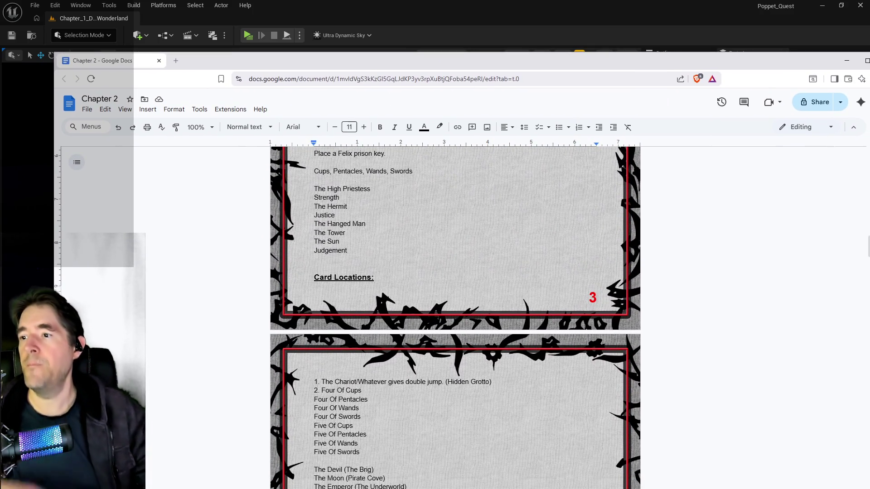
# Step: Replace The Devil before (The Brig) with Justice, and Justice in the tarot list with The Devil
pyautogui.scroll(-1, 455, 317)
pyautogui.scroll(-2, 455, 317)
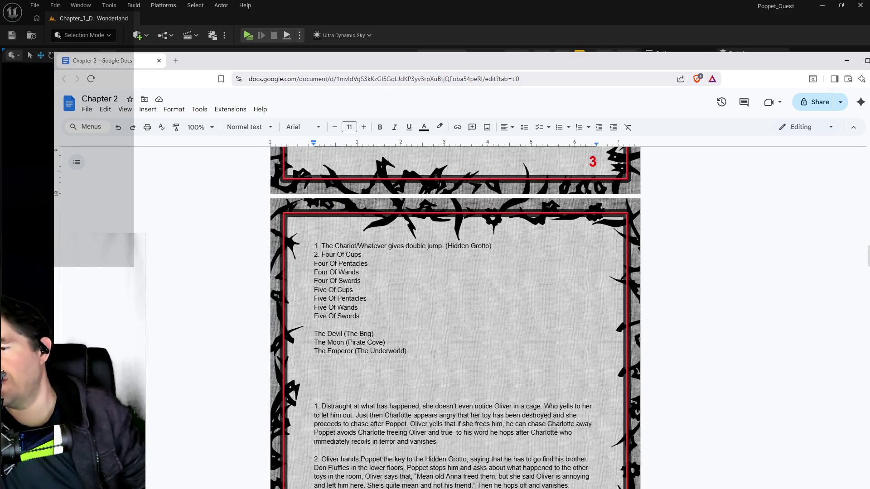
pyautogui.scroll(2, 343, 335)
pyautogui.scroll(2, 344, 336)
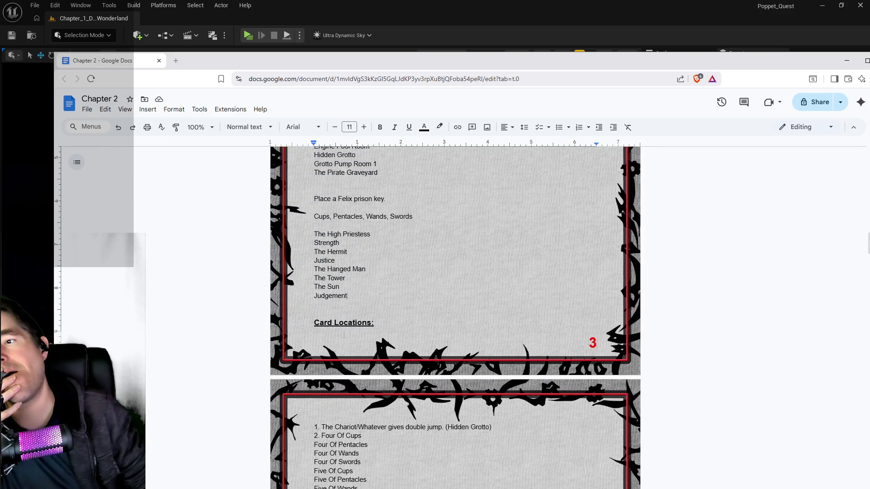
pyautogui.scroll(-4, 343, 335)
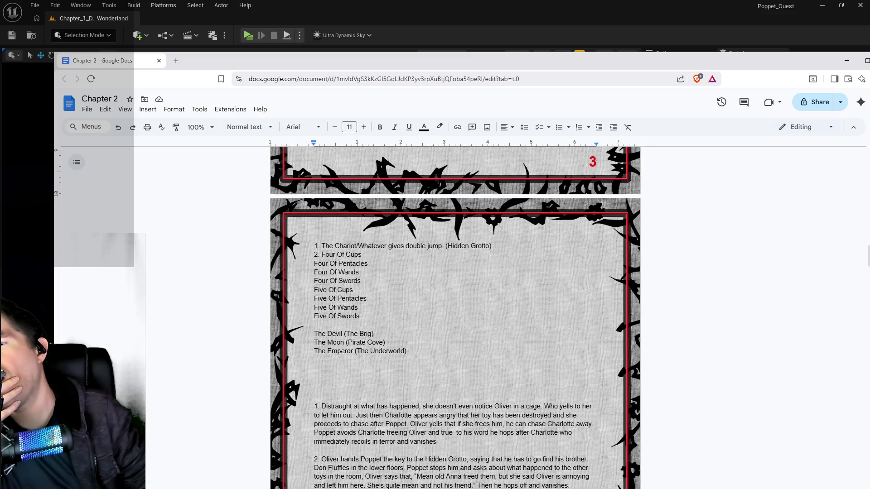
pyautogui.moveTo(344, 334); pyautogui.dragTo(314, 334)
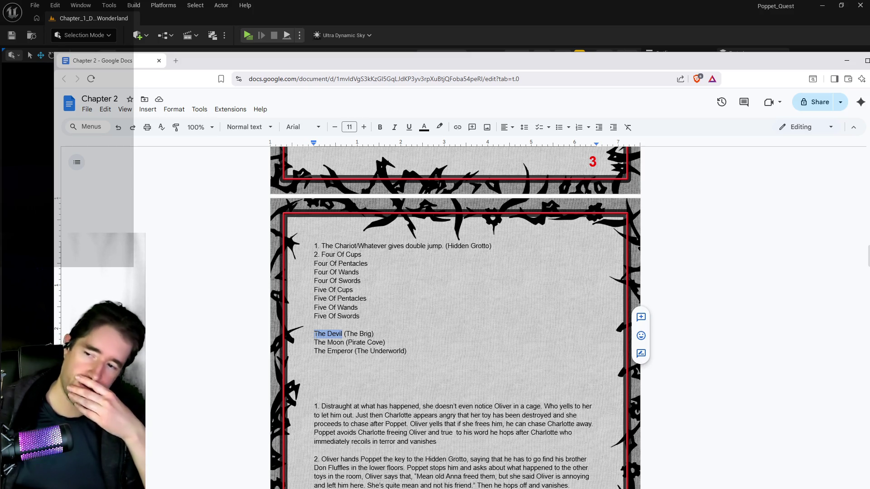
pyautogui.write('Justice')
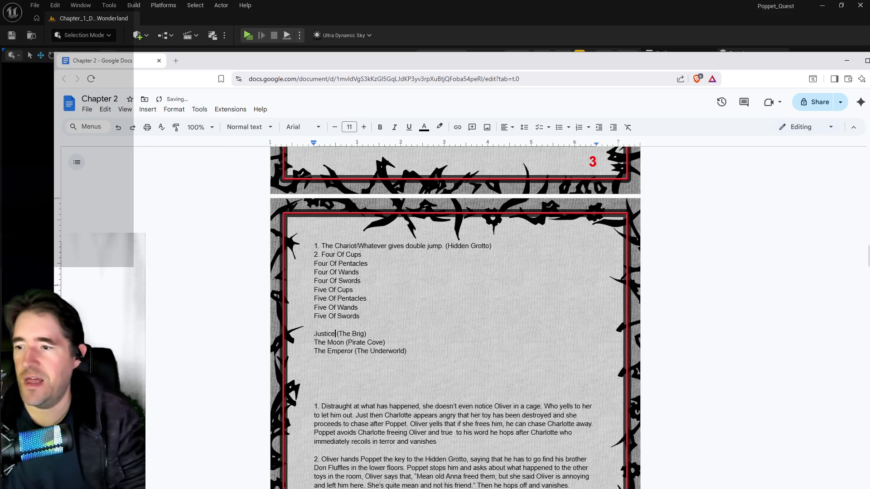
pyautogui.scroll(3, 266, 362)
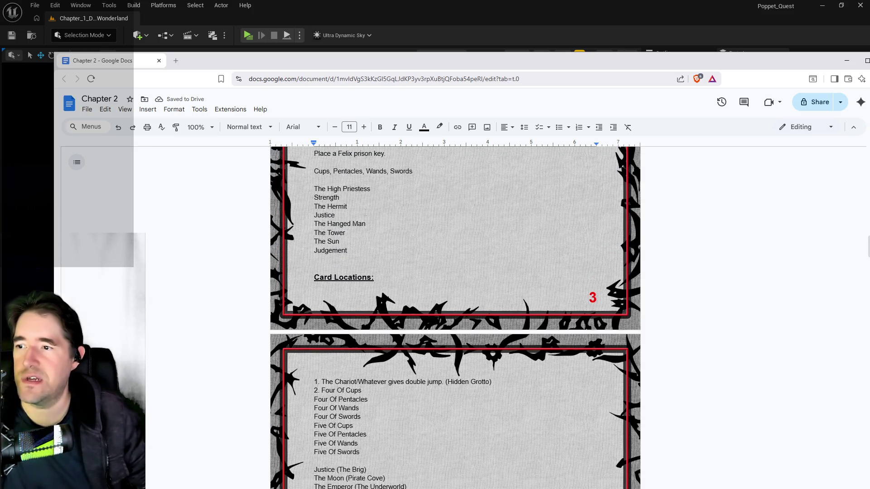
pyautogui.moveTo(345, 214); pyautogui.dragTo(311, 215)
pyautogui.write('The Devil')
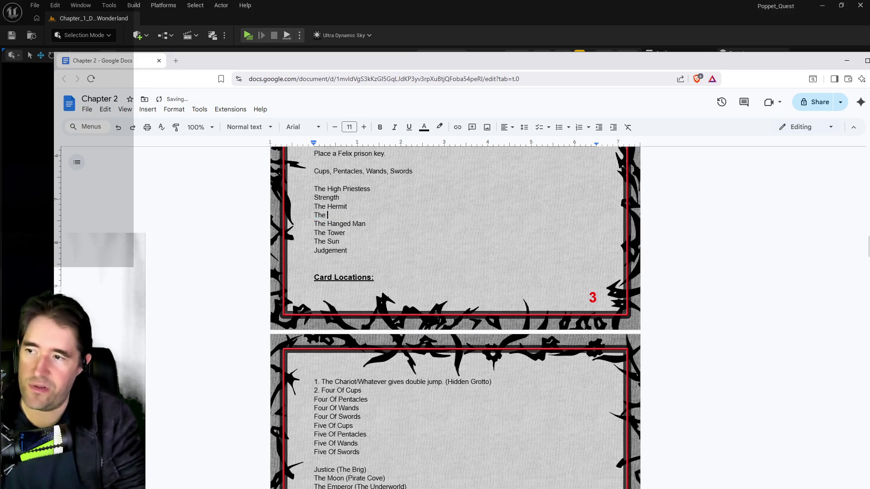
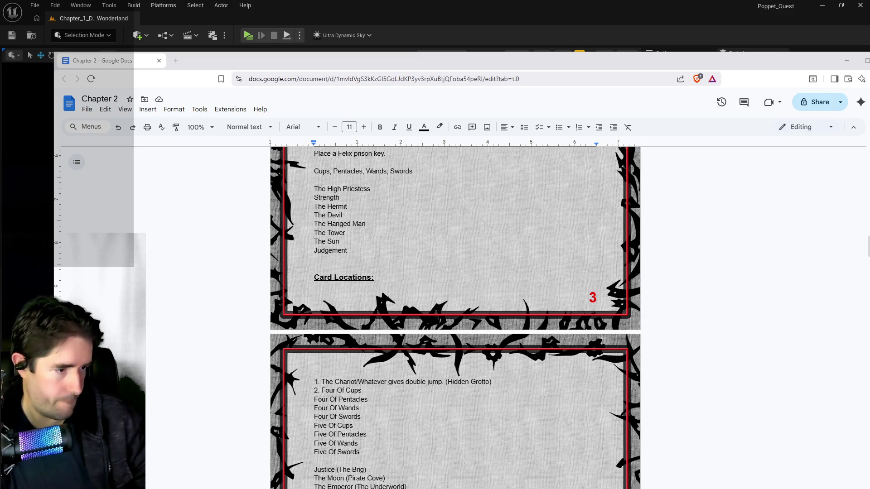
# Step: Delete The High Priestess from the page 3 card list
pyautogui.moveTo(869, 41)
pyautogui.mouseDown()
pyautogui.moveTo(493, 41)
pyautogui.moveTo(483, 19)
pyautogui.moveTo(469, 23)
pyautogui.moveTo(861, 67)
pyautogui.mouseUp()
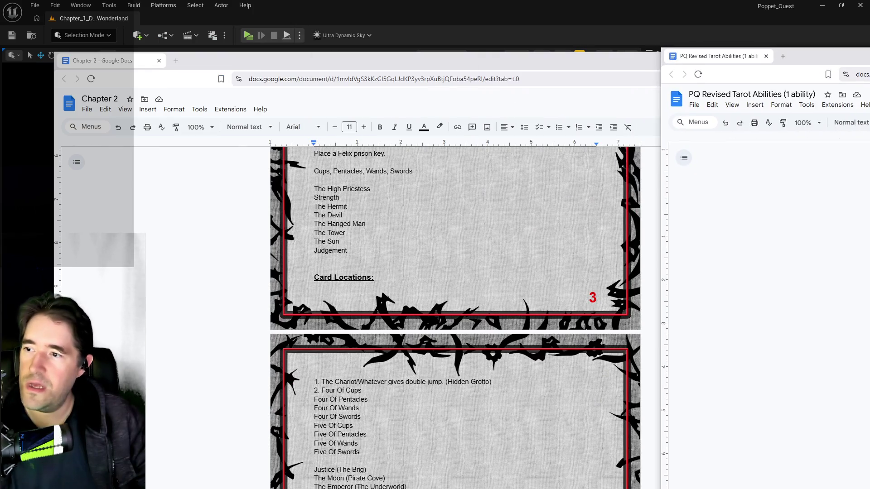
pyautogui.moveTo(725, 63); pyautogui.dragTo(869, 66)
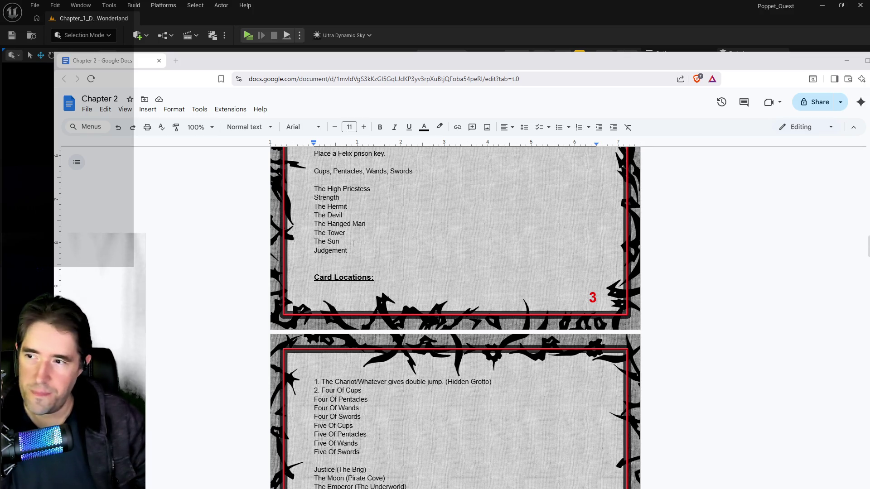
pyautogui.scroll(-1, 332, 250)
pyautogui.scroll(1, 332, 251)
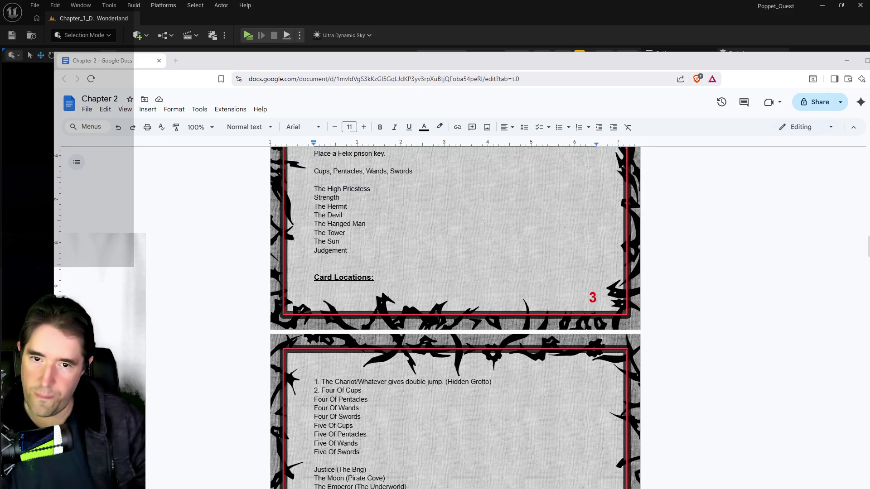
pyautogui.moveTo(371, 189); pyautogui.dragTo(314, 189)
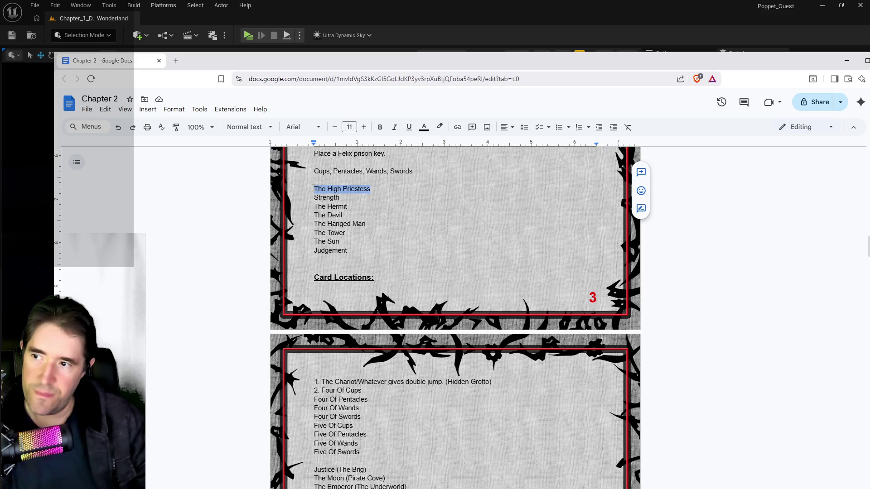
pyautogui.press('BackSpace')
# Step: Add a new line 'The High Priestess (The Secret Garden' above Justice (The Brig) on page 4
pyautogui.scroll(-3, 354, 296)
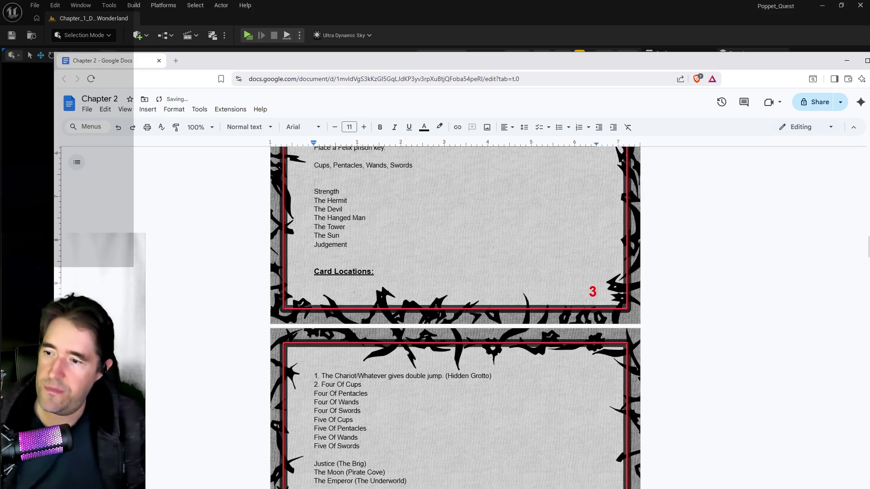
pyautogui.scroll(-1, 354, 296)
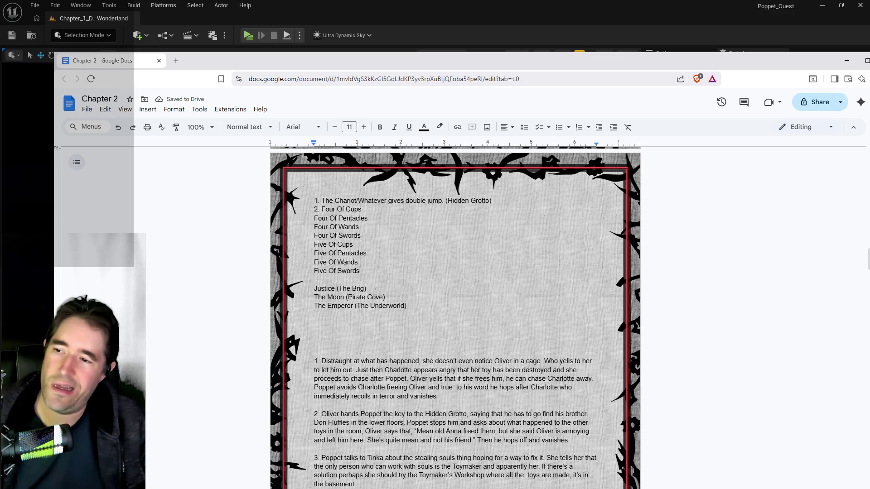
pyautogui.click(340, 280)
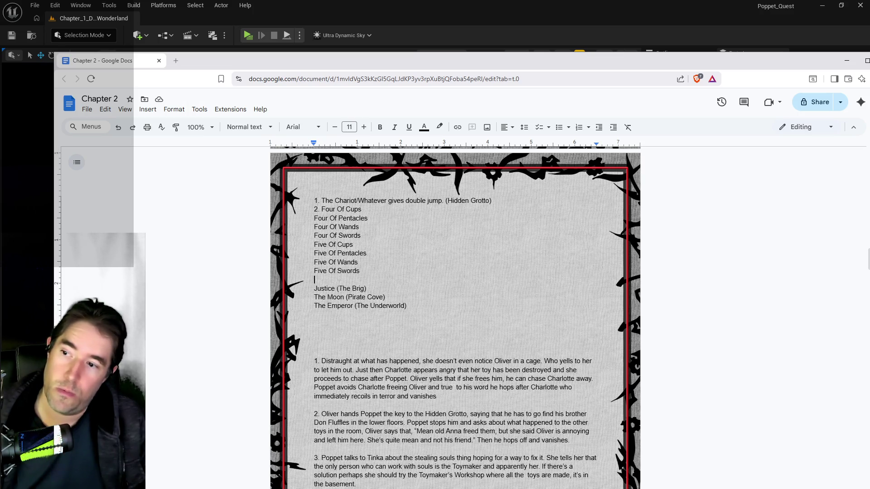
pyautogui.press('Return')
pyautogui.write('The High Priestess ')
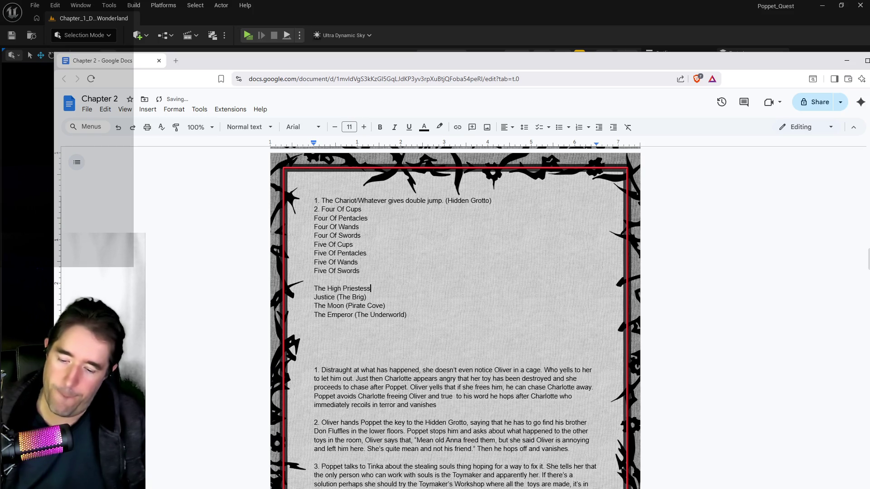
pyautogui.write('(T')
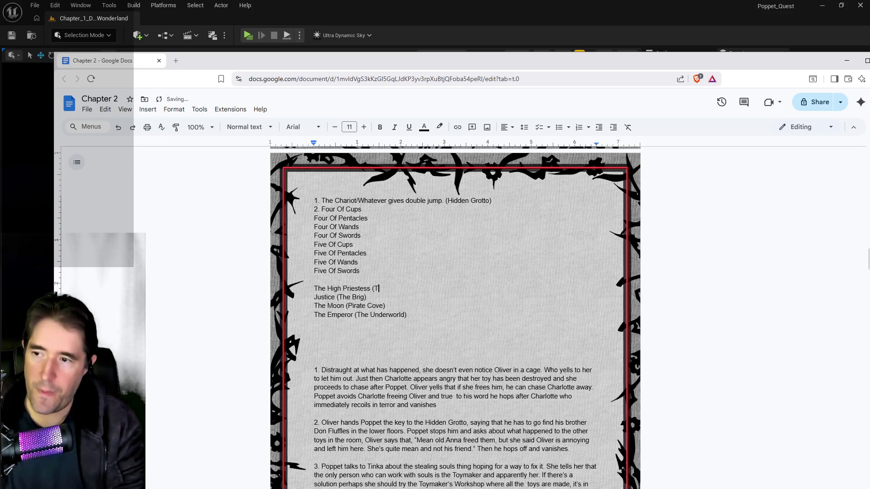
pyautogui.write('he Secret Garden')
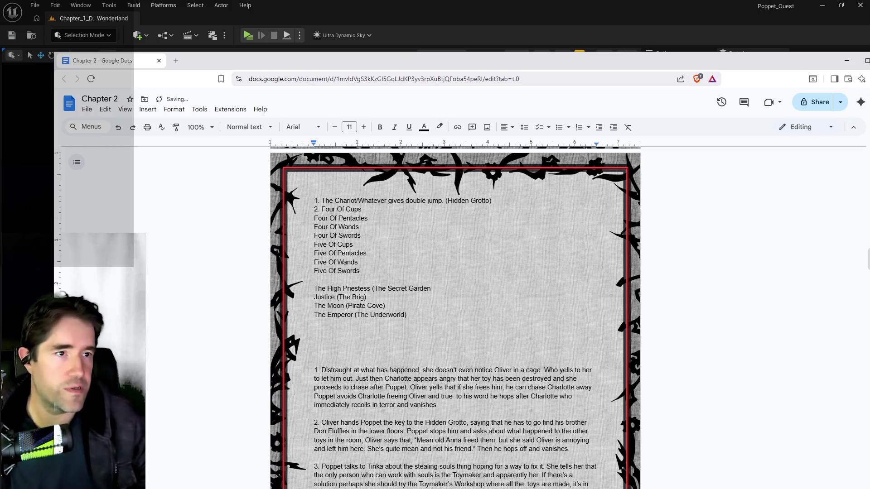
# Step: Bring the PQ Revised Tarot Abilities document to the front and scroll through it
pyautogui.hotkey('alt', 'Tab')
pyautogui.moveTo(802, 36); pyautogui.dragTo(637, 33)
pyautogui.scroll(-5, 695, 189)
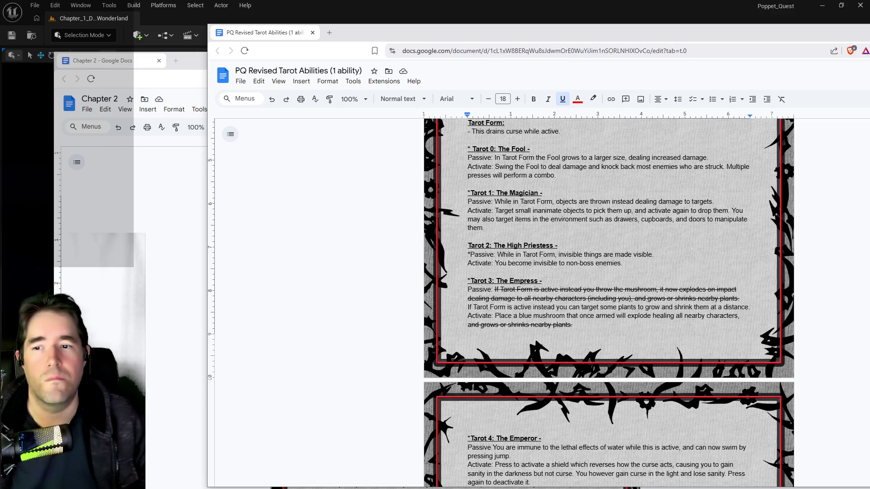
# Step: Append 'temporarily.' to The High Priestess's Activate line, then go back to Chapter 2
pyautogui.moveTo(630, 267)
pyautogui.mouseDown()
pyautogui.moveTo(478, 263)
pyautogui.moveTo(627, 264)
pyautogui.moveTo(501, 264)
pyautogui.moveTo(592, 255)
pyautogui.moveTo(468, 264)
pyautogui.moveTo(591, 264)
pyautogui.moveTo(468, 263)
pyautogui.moveTo(604, 254)
pyautogui.moveTo(623, 263)
pyautogui.moveTo(468, 255)
pyautogui.moveTo(454, 262)
pyautogui.mouseUp()
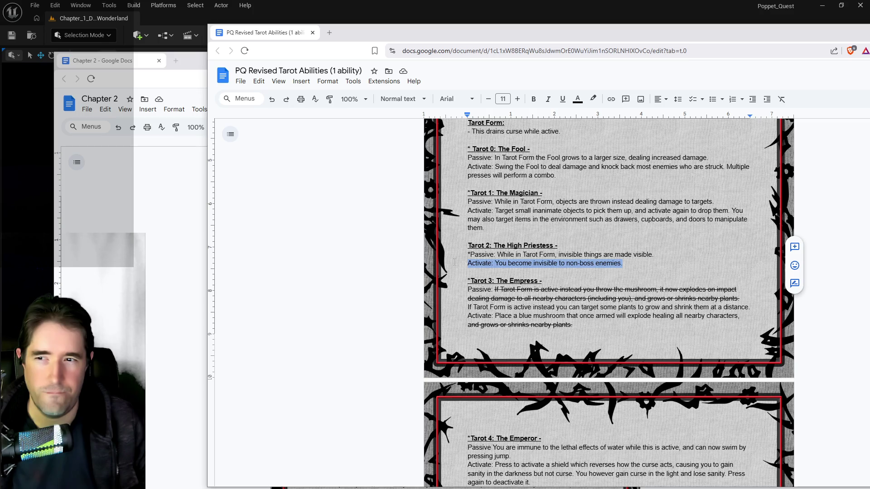
pyautogui.click(625, 263)
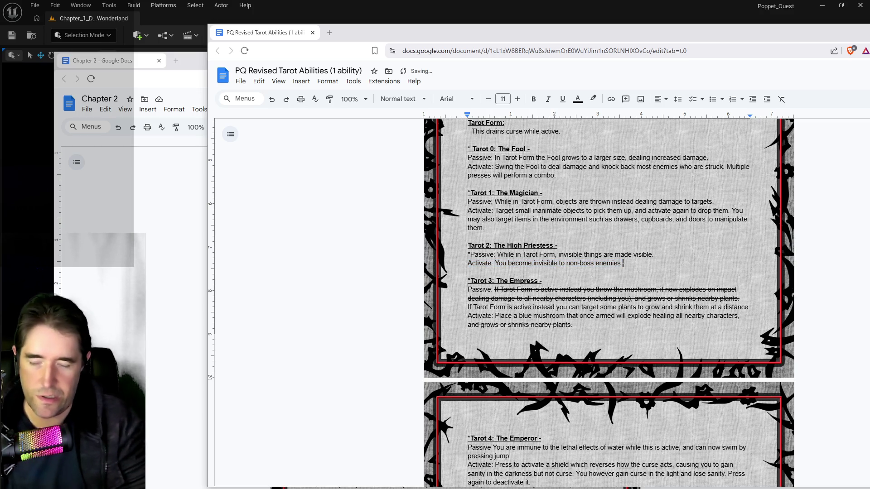
pyautogui.write('temporarily.')
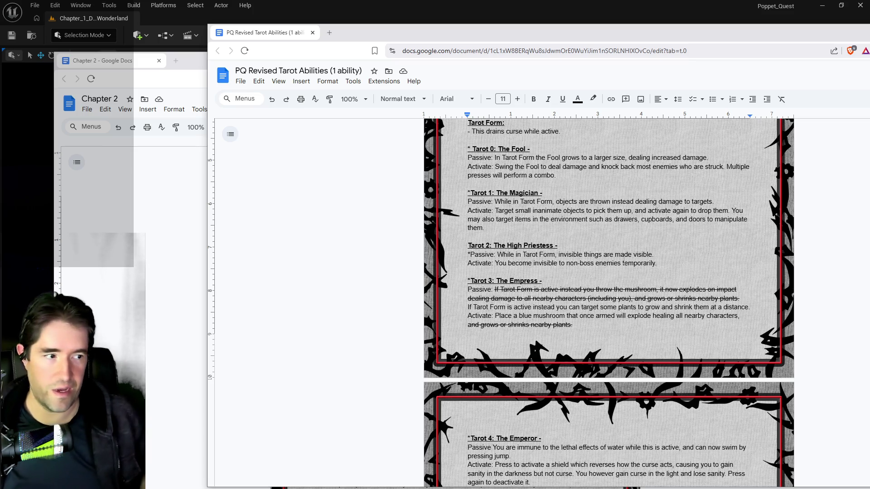
pyautogui.hotkey('alt', 'Tab')
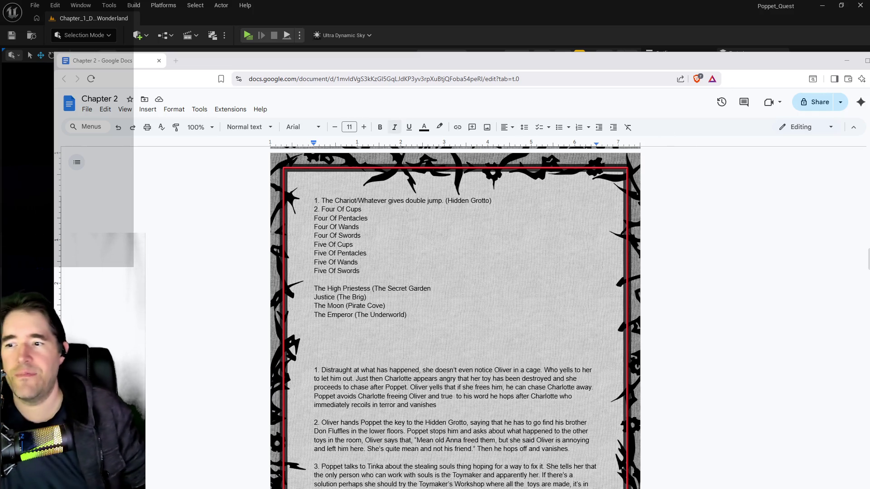
# Step: Add the closing ')' after The Secret Garden, then bring the High Priestess card meanings page into view
pyautogui.click(431, 288)
pyautogui.write(')')
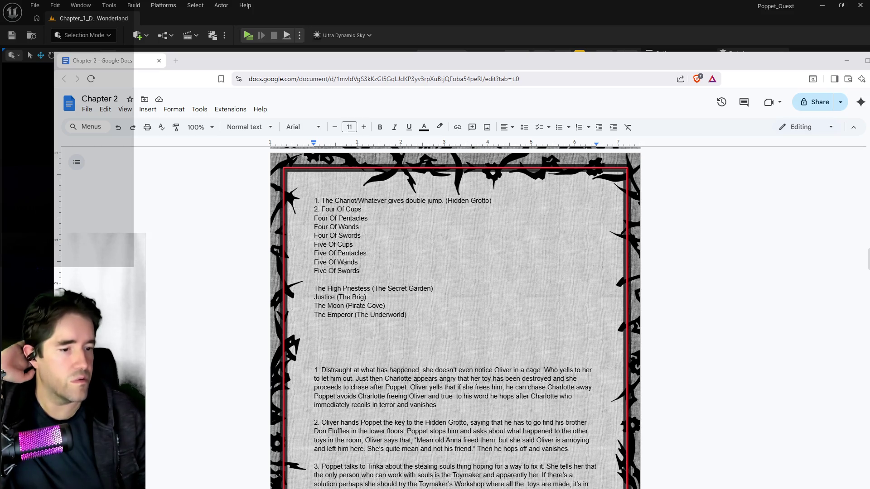
pyautogui.moveTo(869, 73); pyautogui.dragTo(668, 74)
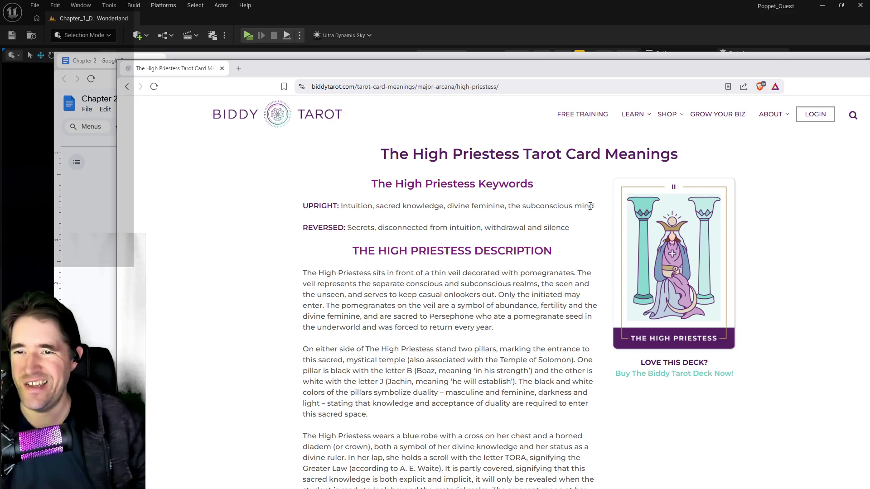
pyautogui.hotkey('ctrl', 'w')
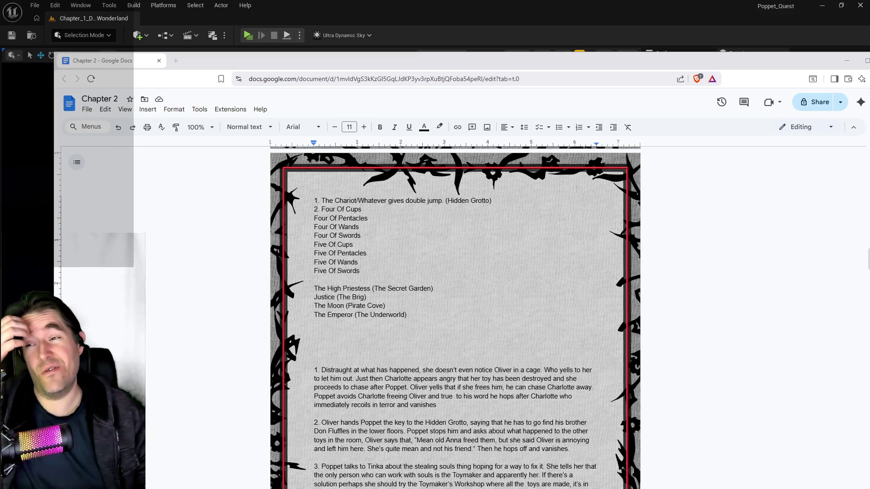
pyautogui.scroll(2, 429, 226)
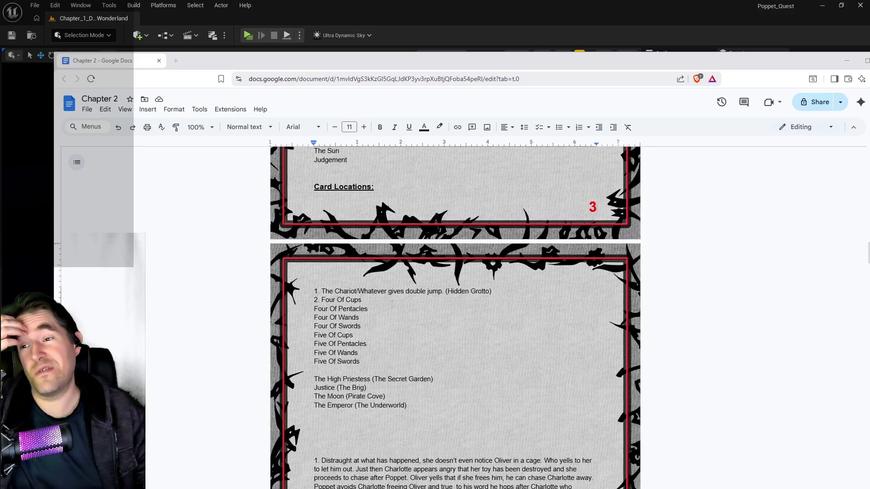
pyautogui.scroll(-2, 392, 303)
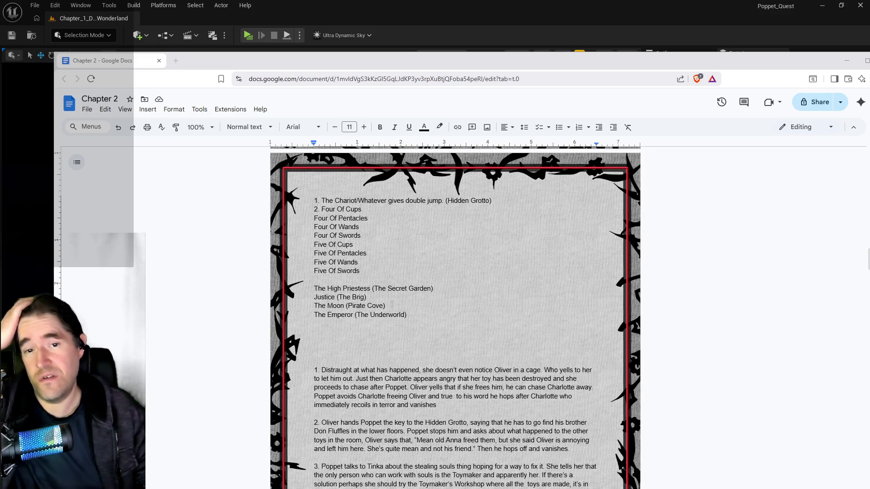
pyautogui.scroll(5, 392, 304)
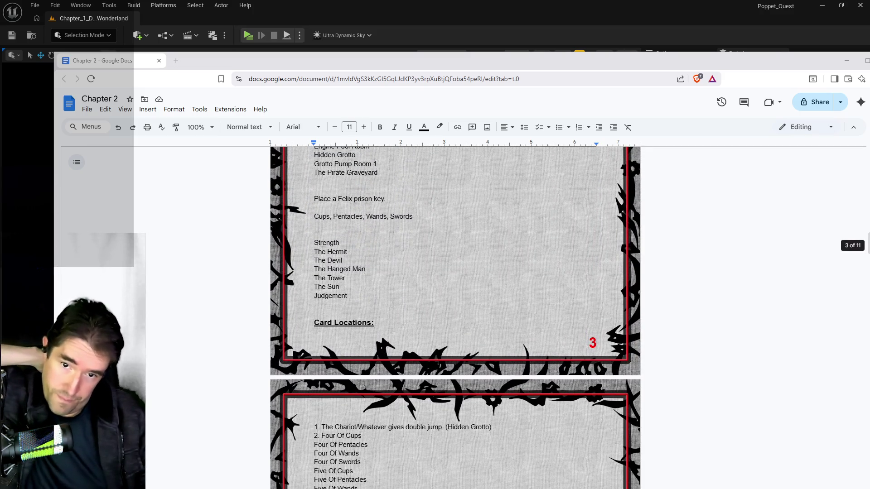
pyautogui.scroll(-3, 392, 303)
pyautogui.scroll(1, 317, 281)
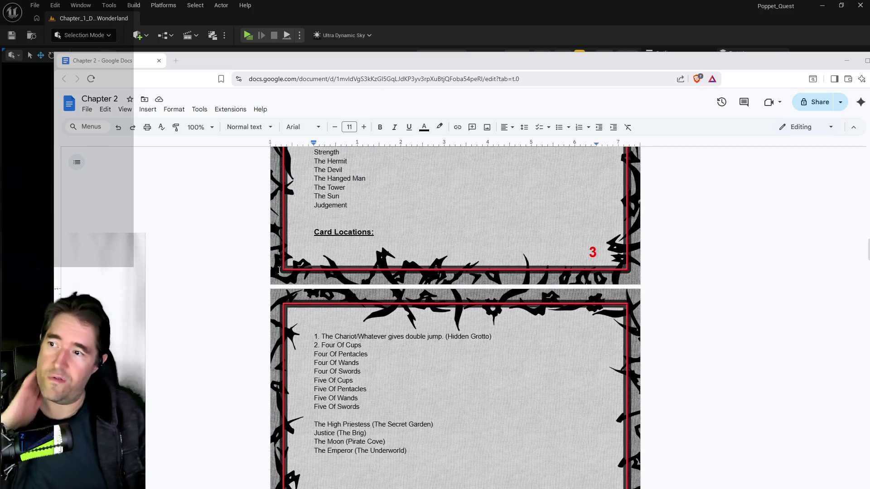
pyautogui.scroll(1, 279, 271)
pyautogui.scroll(-4, 316, 288)
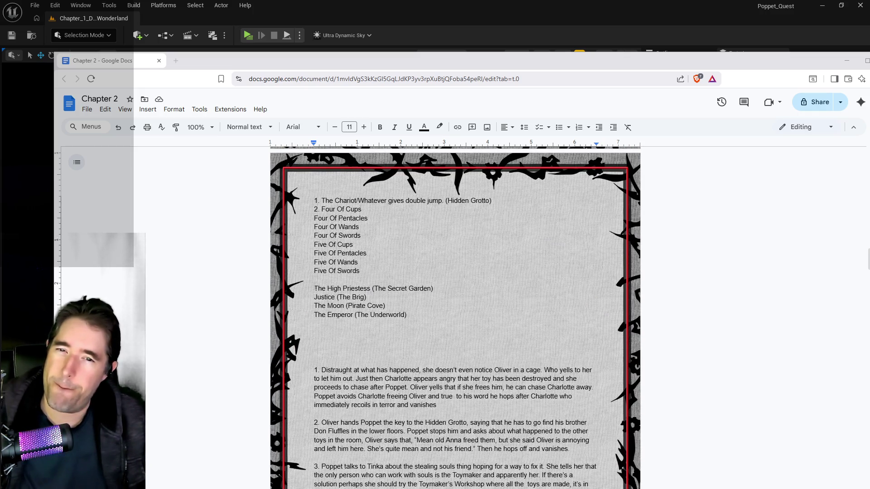
pyautogui.scroll(5, 455, 317)
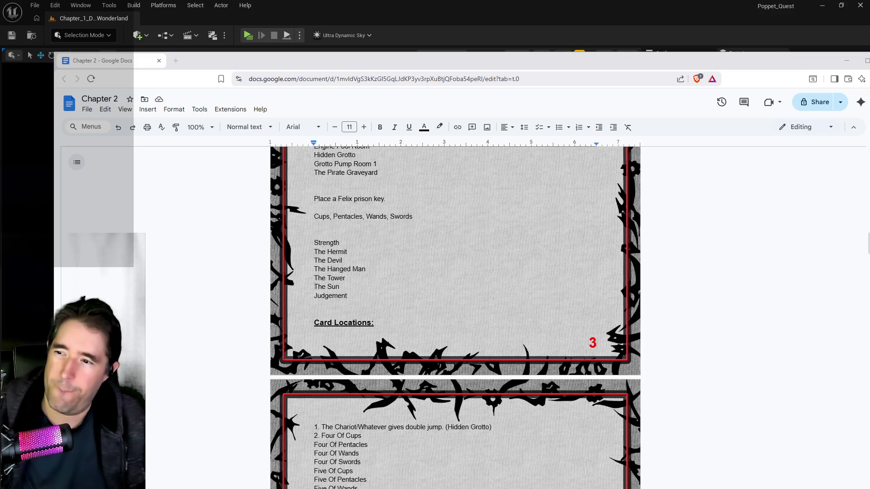
pyautogui.scroll(-2, 316, 289)
pyautogui.scroll(-2, 316, 289)
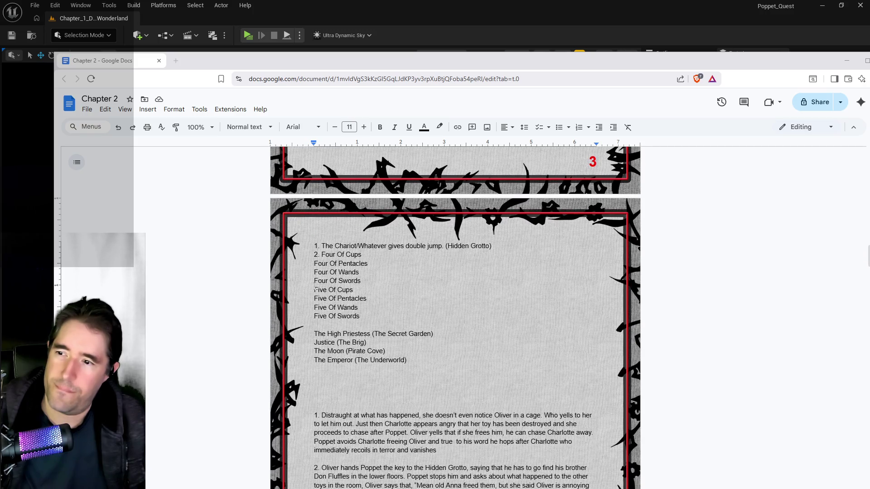
pyautogui.scroll(5, 316, 288)
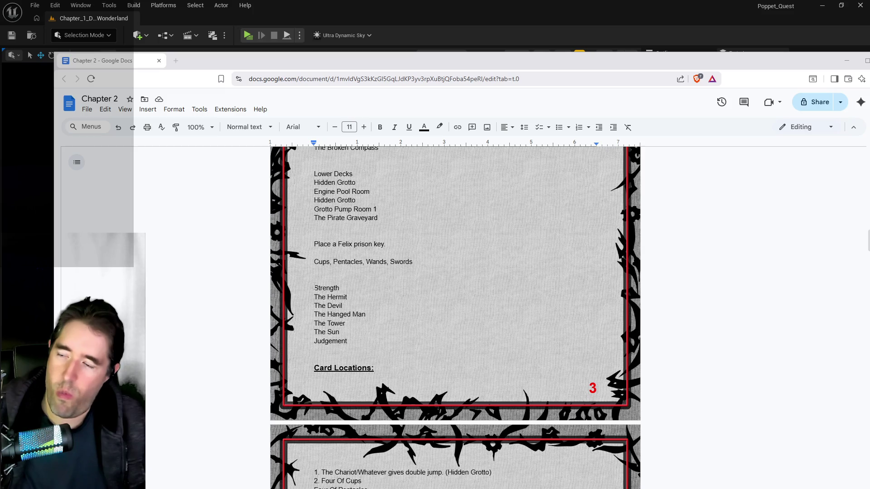
pyautogui.scroll(-4, 316, 290)
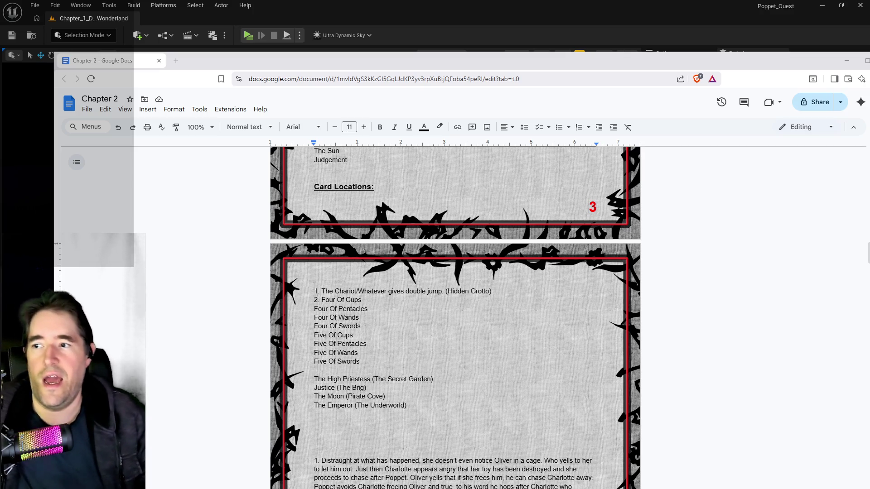
pyautogui.scroll(3, 456, 317)
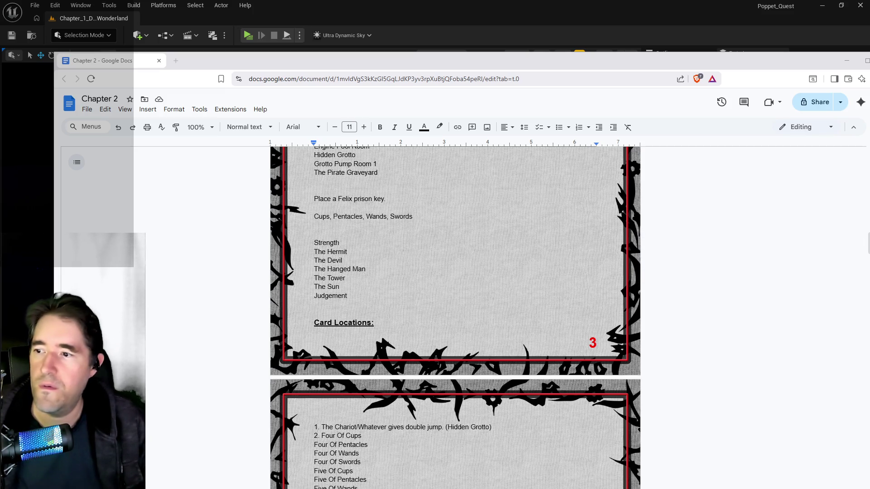
# Step: Delete Judgement from page 3, then add (The Ritual Room), (TheToymaker's Office), (The Fortune Teller Room) in Chapter 3
pyautogui.doubleClick(344, 301)
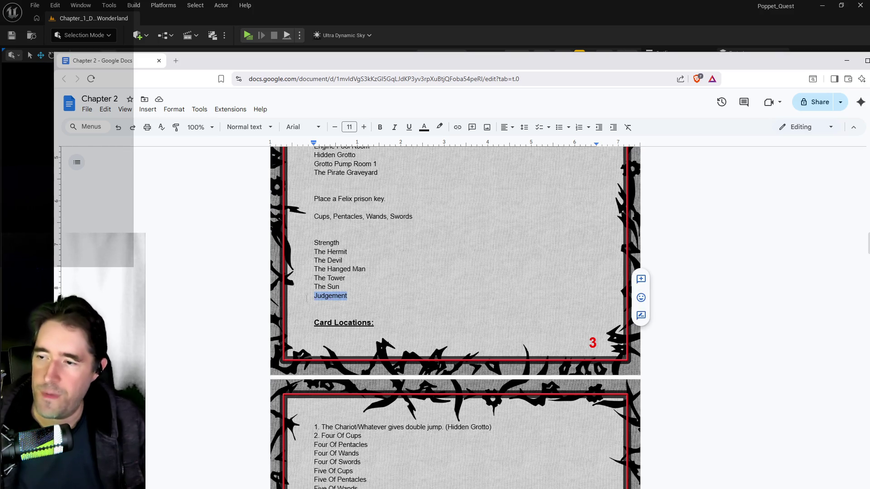
pyautogui.press('BackSpace')
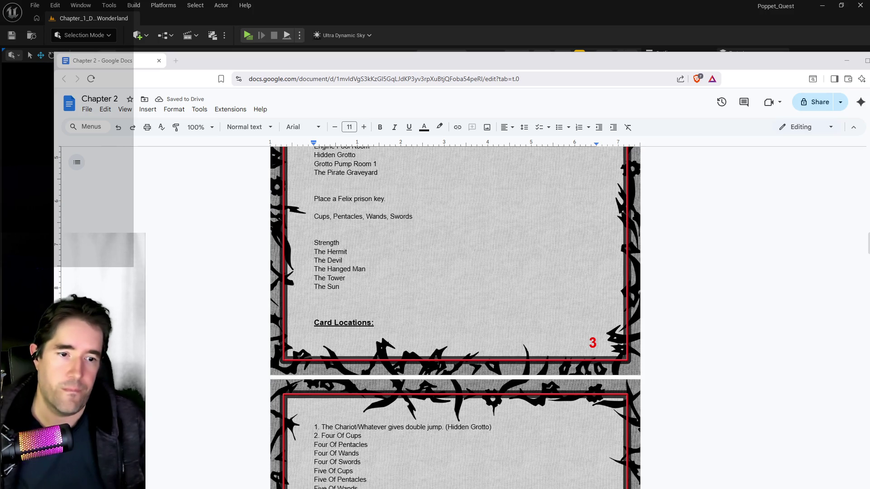
pyautogui.hotkey('alt', 'Tab')
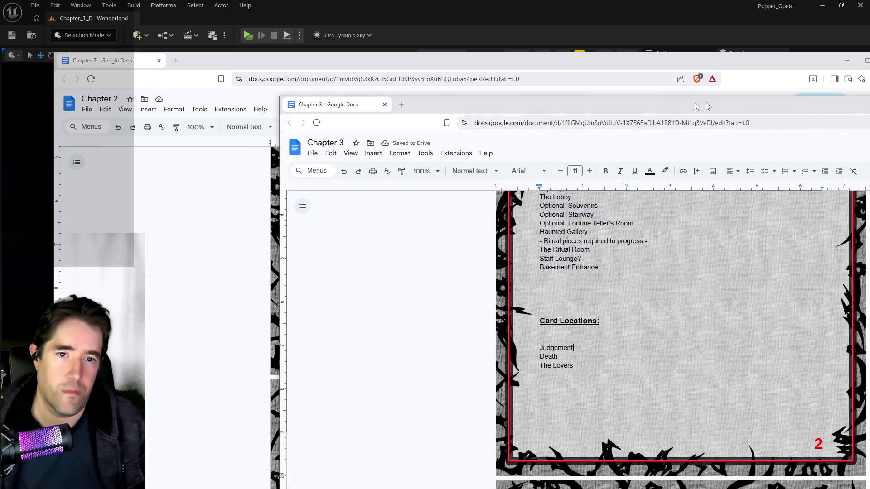
pyautogui.write('(The Ritual Room)')
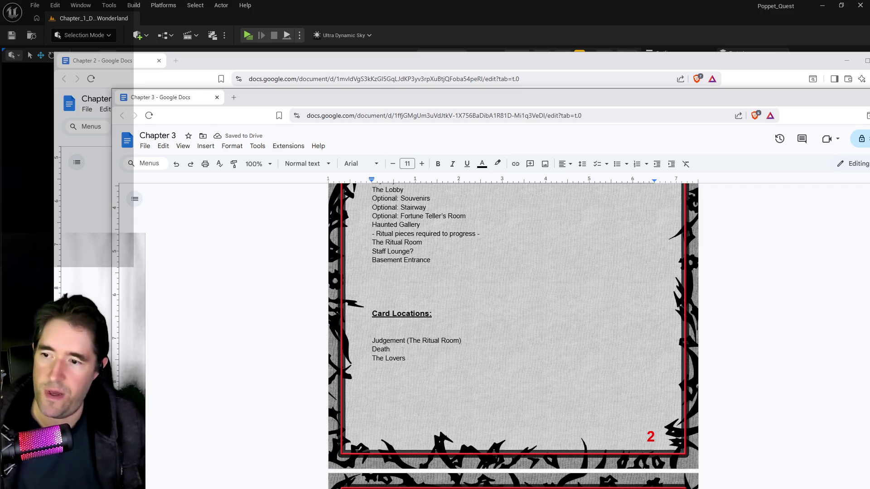
pyautogui.write(" (The Toymaker's Office)")
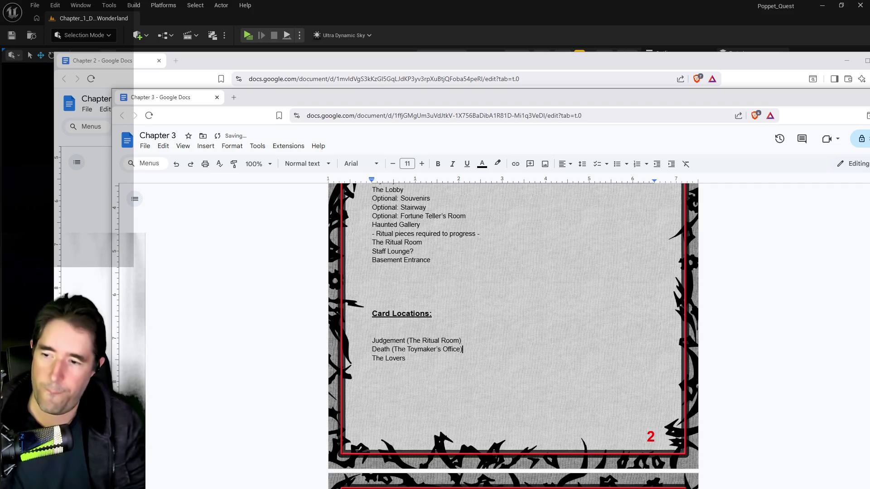
pyautogui.write(' (The F')
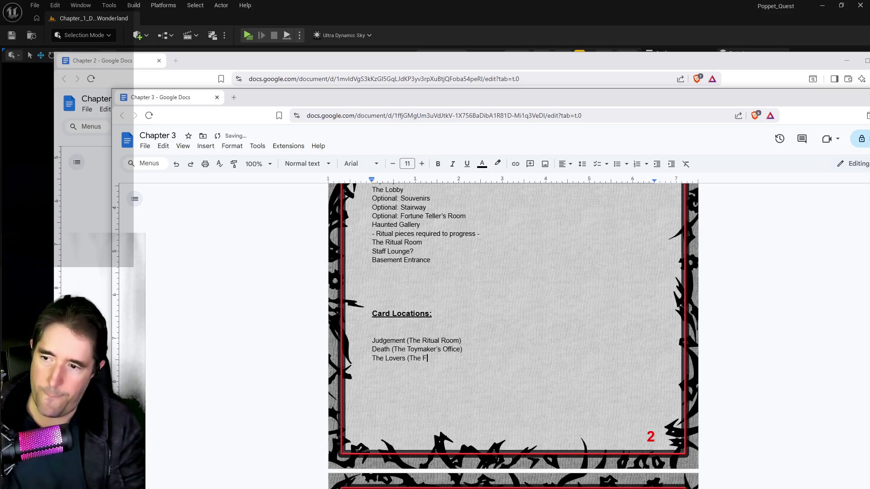
pyautogui.write('ortune Teller Ro')
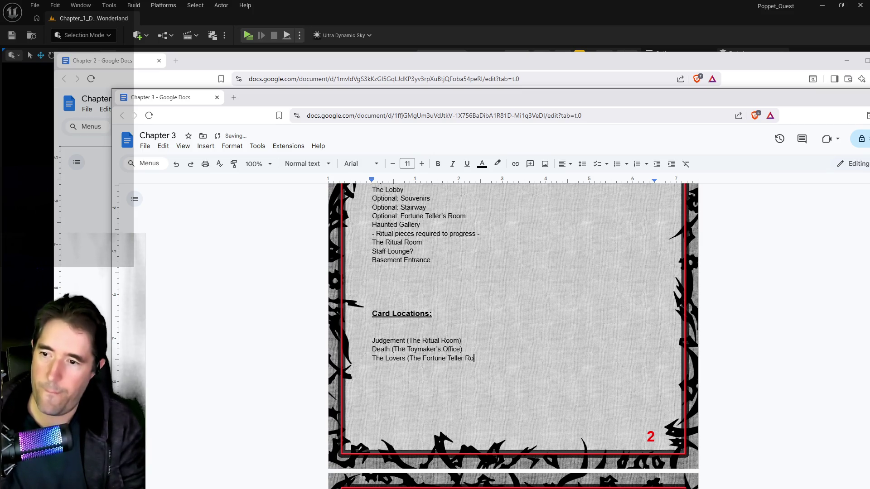
pyautogui.write('om)')
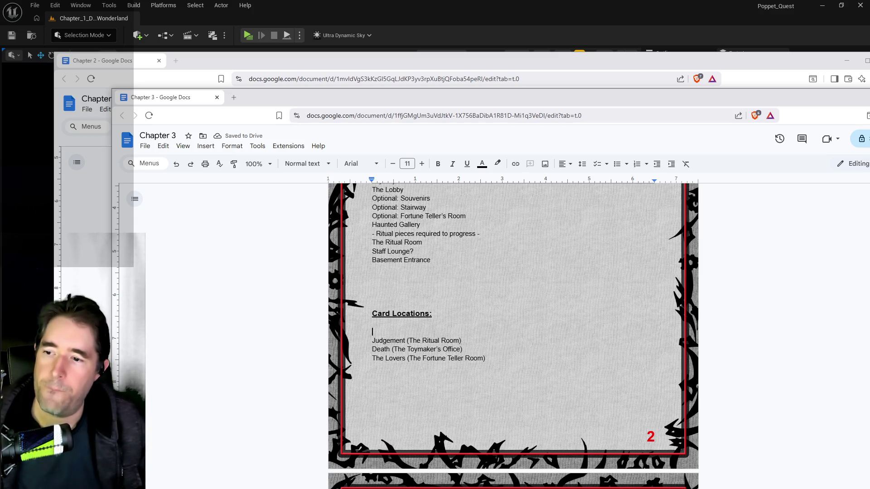
# Step: Move the Chapter 3 window aside, check Chapter 2, and minimise the documents
pyautogui.moveTo(498, 102); pyautogui.dragTo(869, 114)
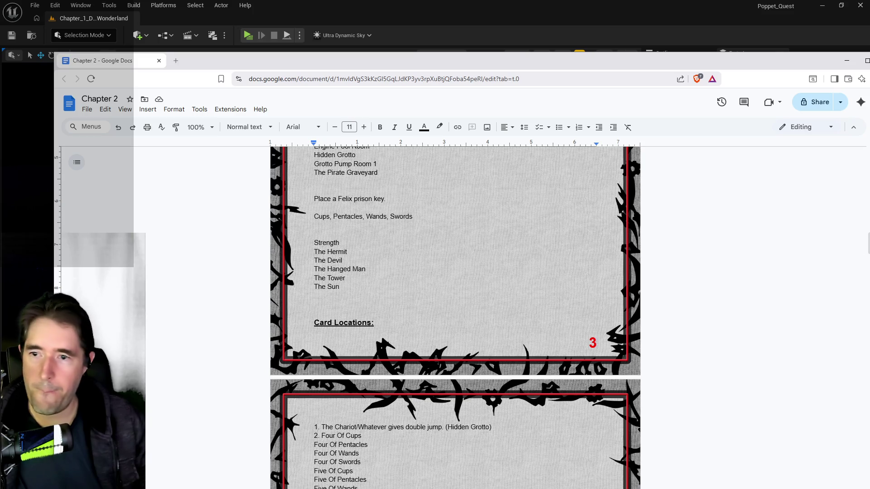
pyautogui.scroll(2, 455, 317)
pyautogui.scroll(-4, 343, 290)
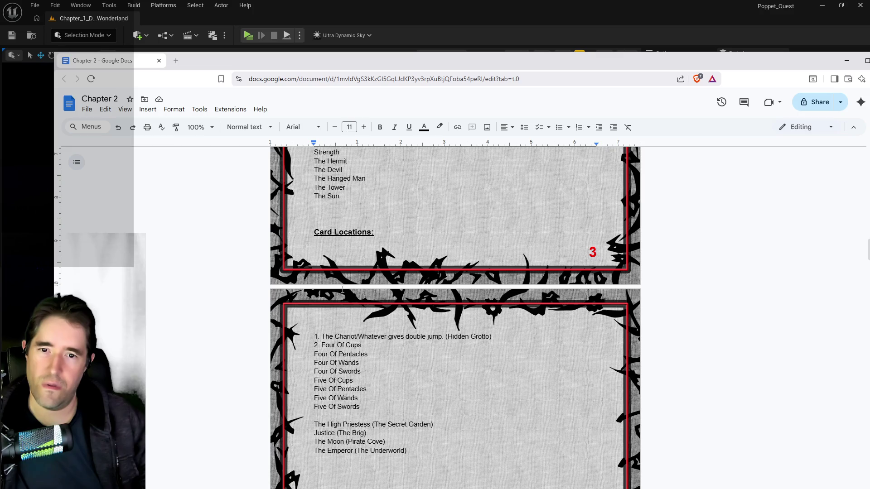
pyautogui.press('super+Down')
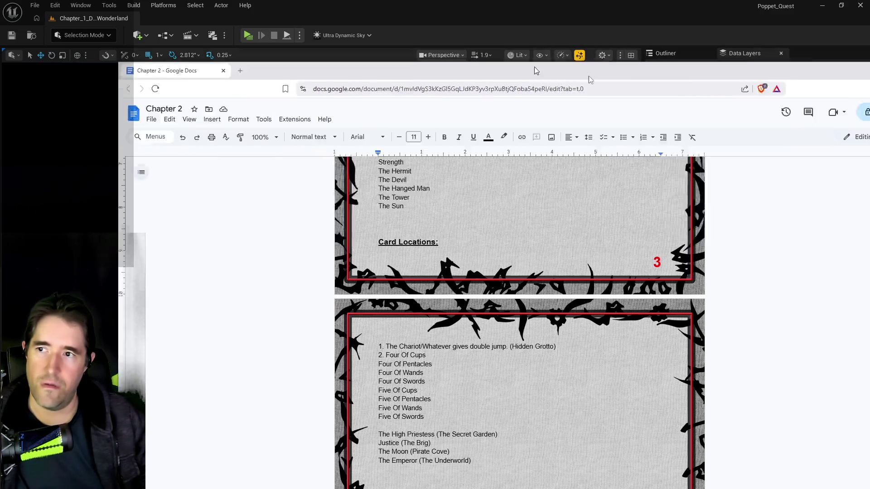
# Step: Raise the viewport camera speed and fly toward the purple trees
pyautogui.click(482, 55)
pyautogui.moveTo(407, 82); pyautogui.dragTo(433, 81)
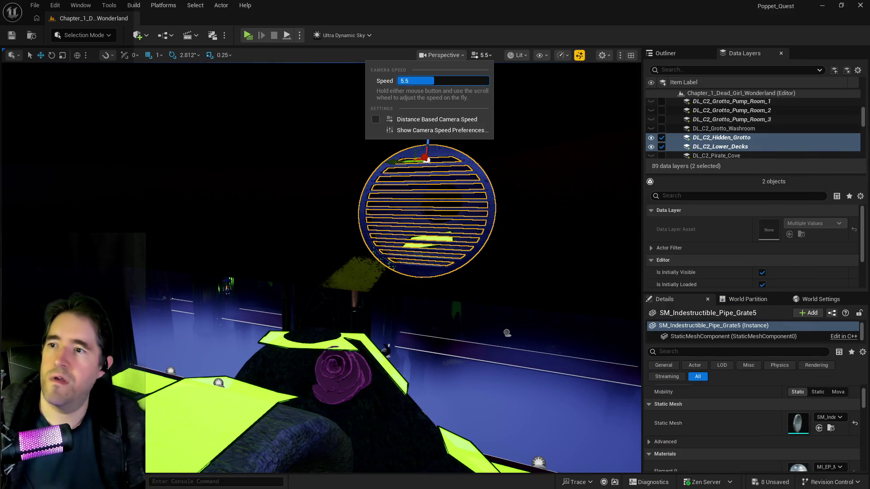
pyautogui.click(495, 361)
pyautogui.press('p')
pyautogui.moveTo(484, 308); pyautogui.dragTo(484, 308)
pyautogui.click(483, 55)
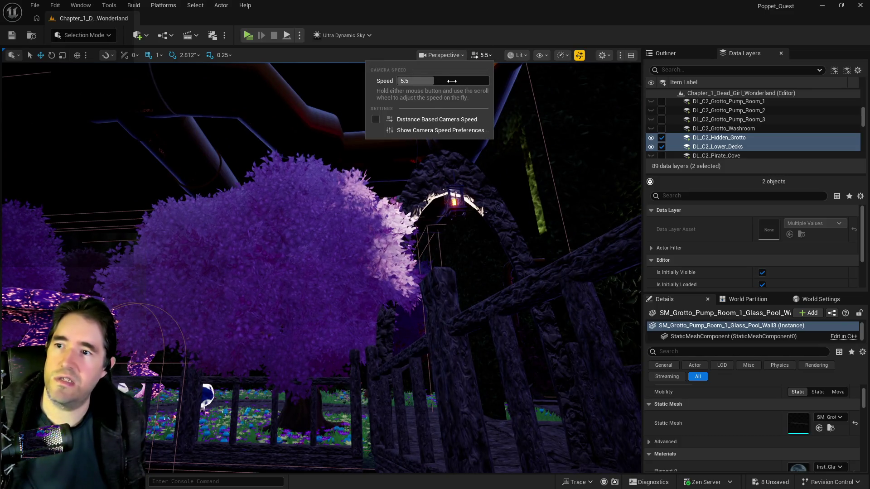
pyautogui.press('p')
pyautogui.moveTo(332, 305); pyautogui.dragTo(332, 305)
# Step: Frame the glass pool wall and turn on the navigation mesh debug display
pyautogui.scroll(-10, 325, 257)
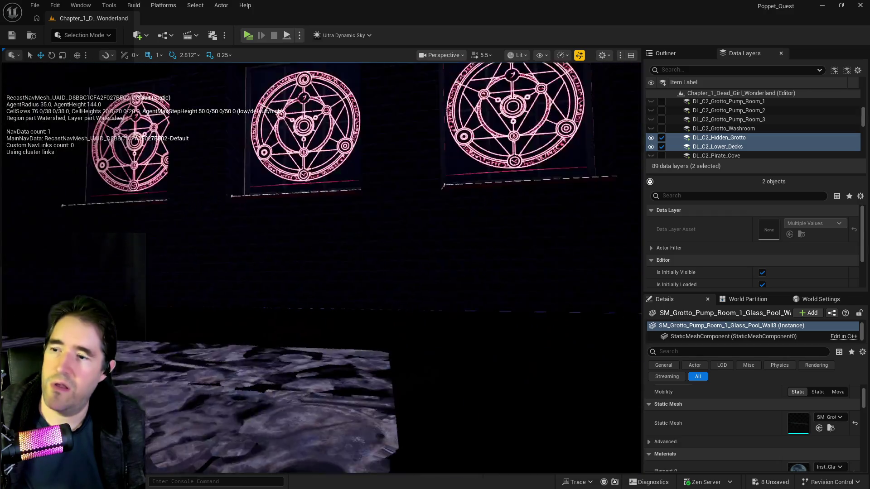
pyautogui.scroll(10, 321, 267)
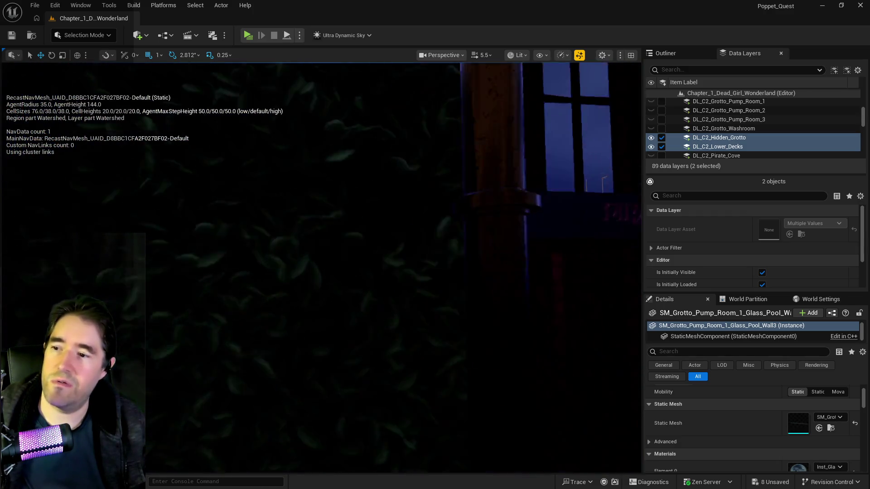
pyautogui.scroll(-5, 320, 267)
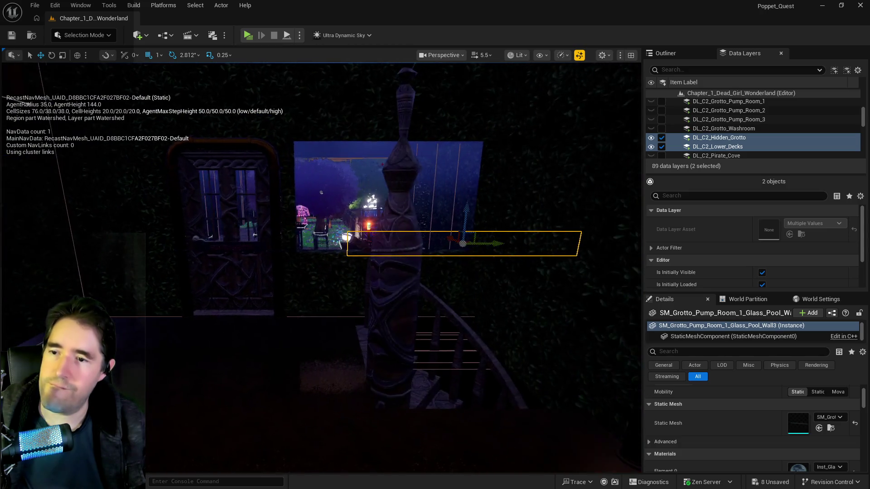
pyautogui.scroll(10, 321, 267)
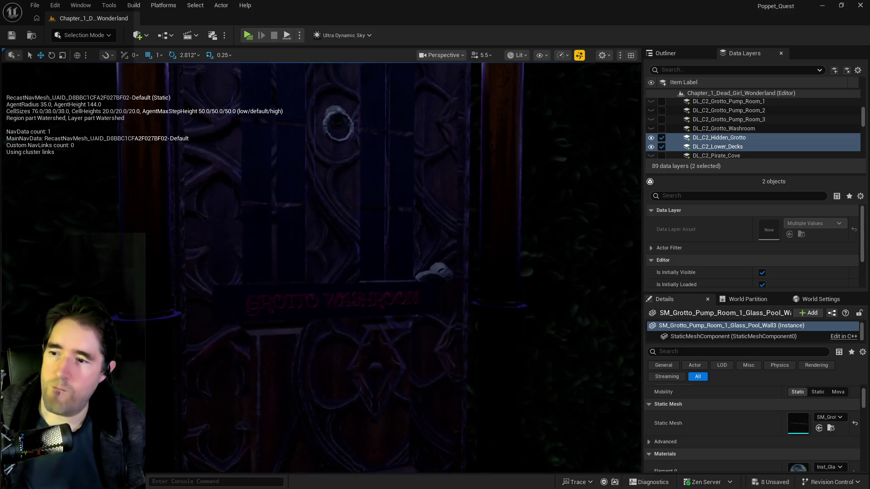
pyautogui.scroll(3, 321, 268)
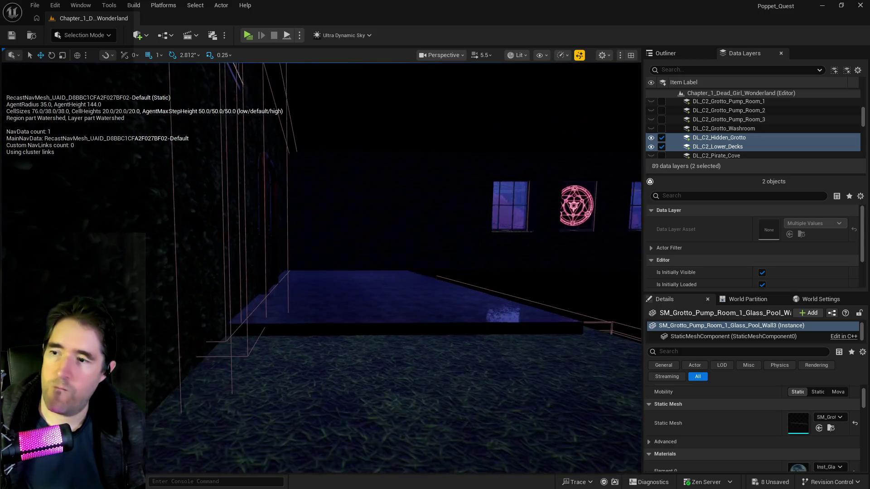
pyautogui.press('f')
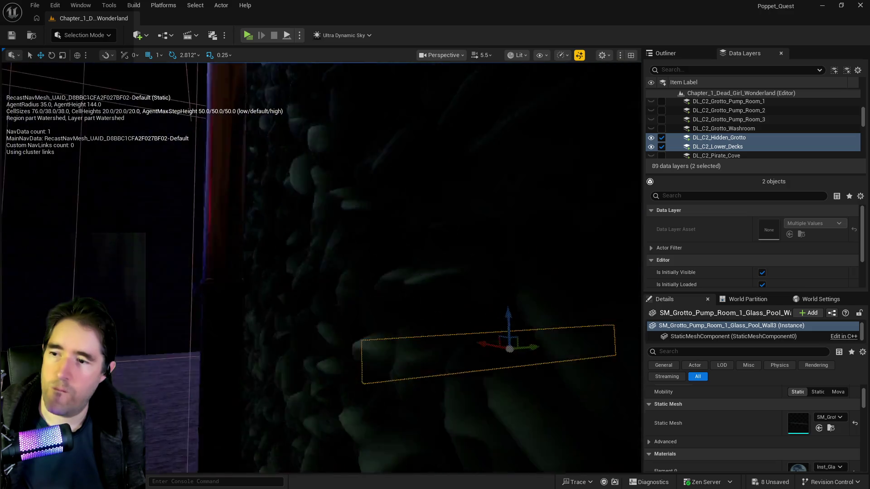
pyautogui.moveTo(321, 268); pyautogui.dragTo(271, 263)
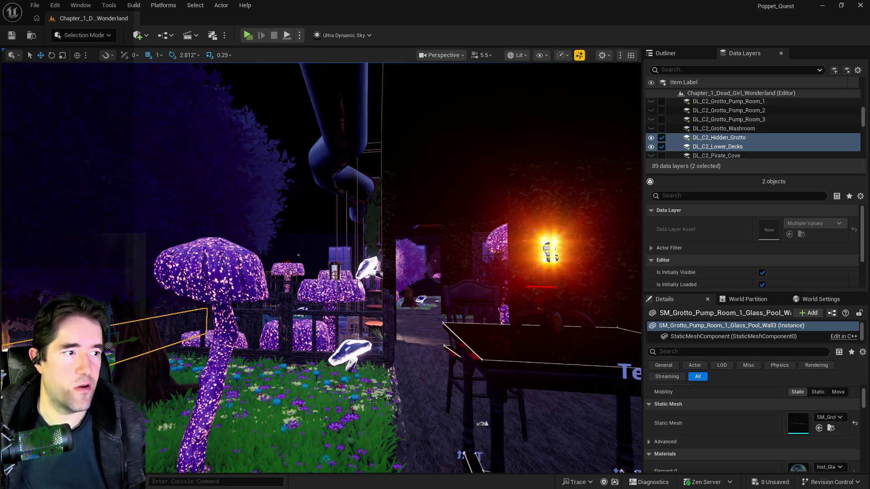
pyautogui.press('p')
pyautogui.press('f')
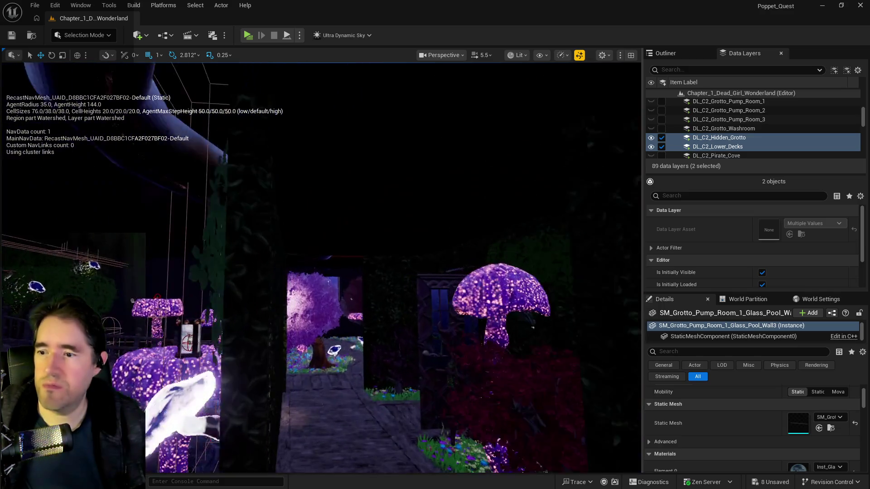
# Step: Fly past the glass wall into the stone-slab room and descend into the corridor below
pyautogui.press('d')
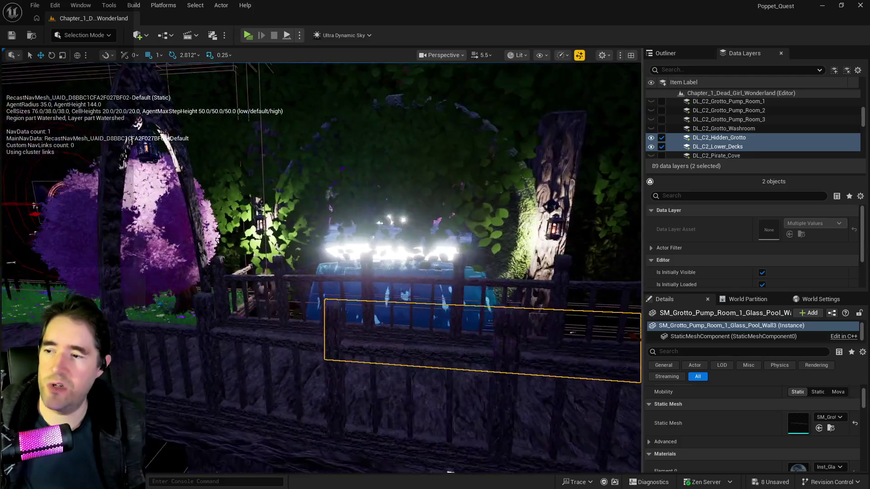
pyautogui.press('d')
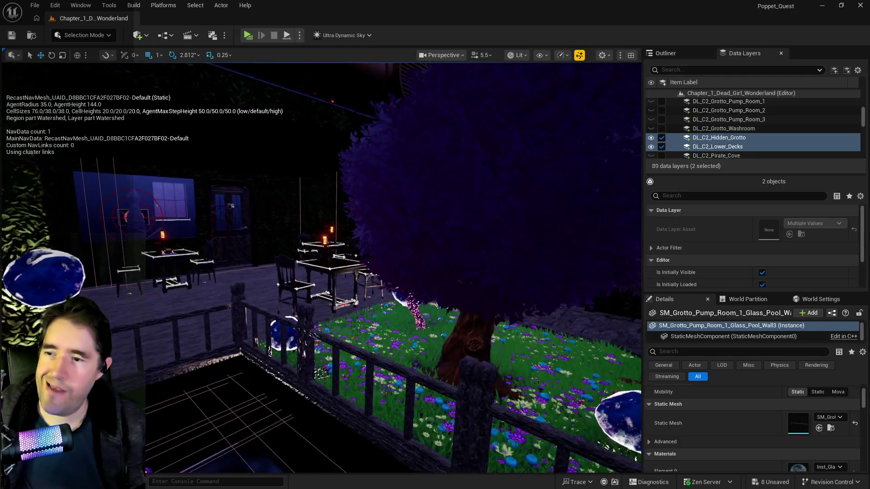
pyautogui.press('d')
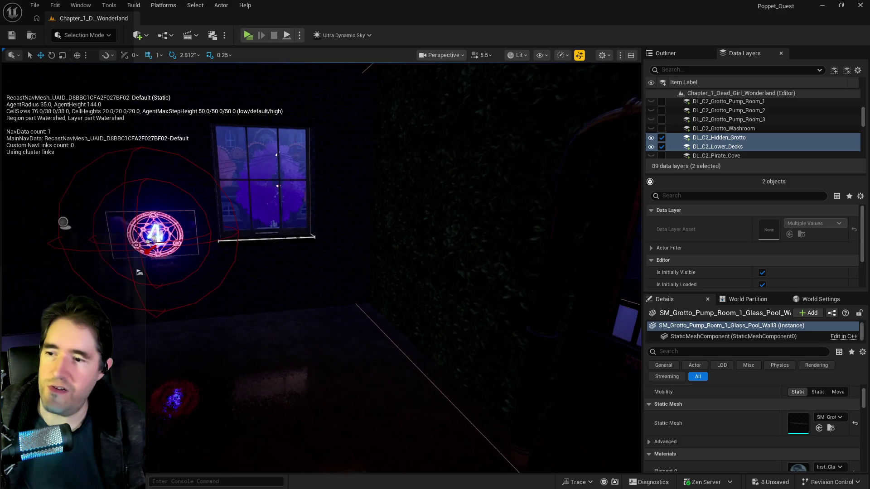
pyautogui.press('d')
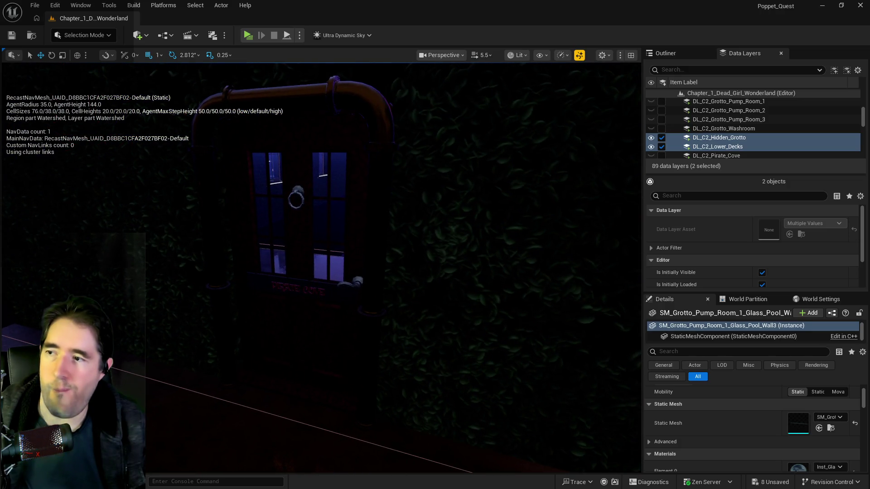
pyautogui.press('w')
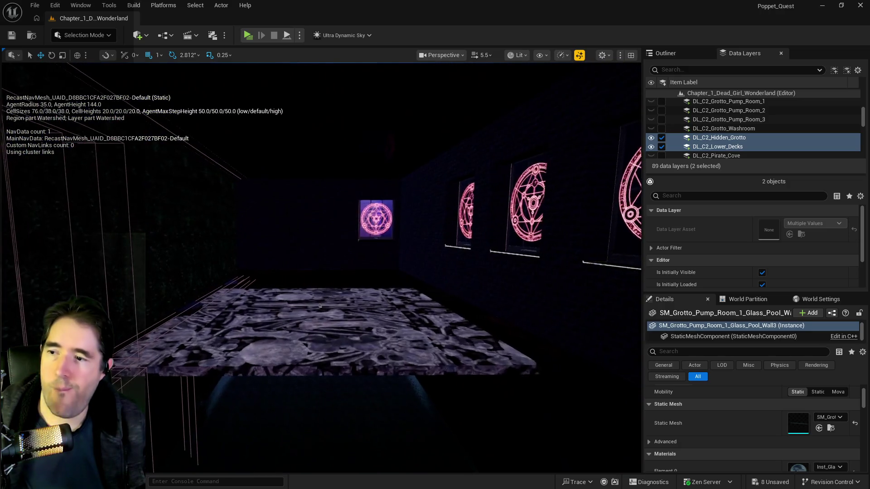
pyautogui.press('q')
pyautogui.press('s')
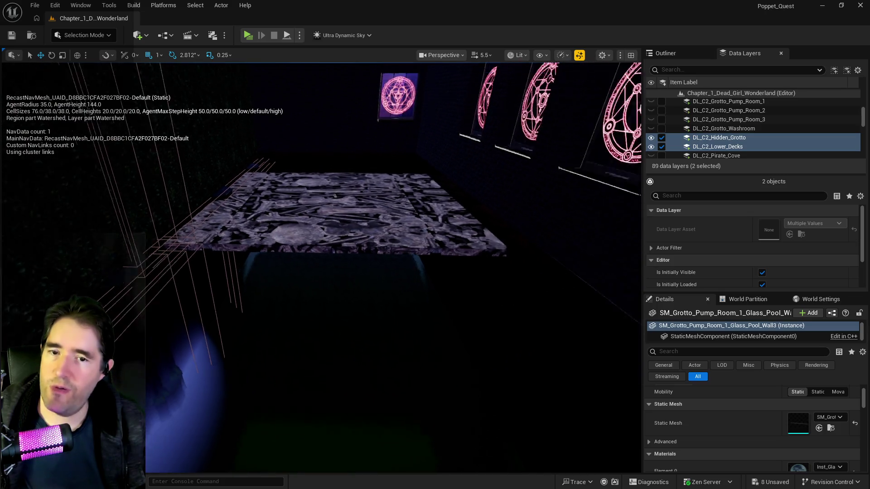
pyautogui.press('q')
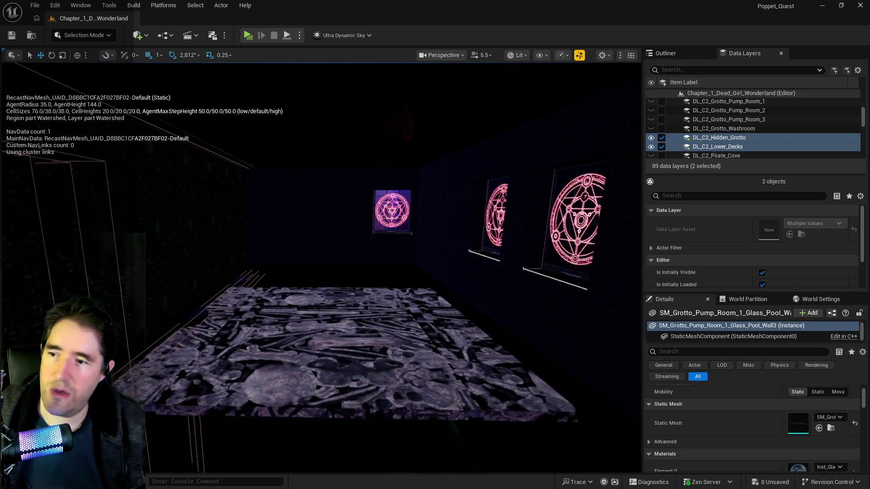
pyautogui.press('q')
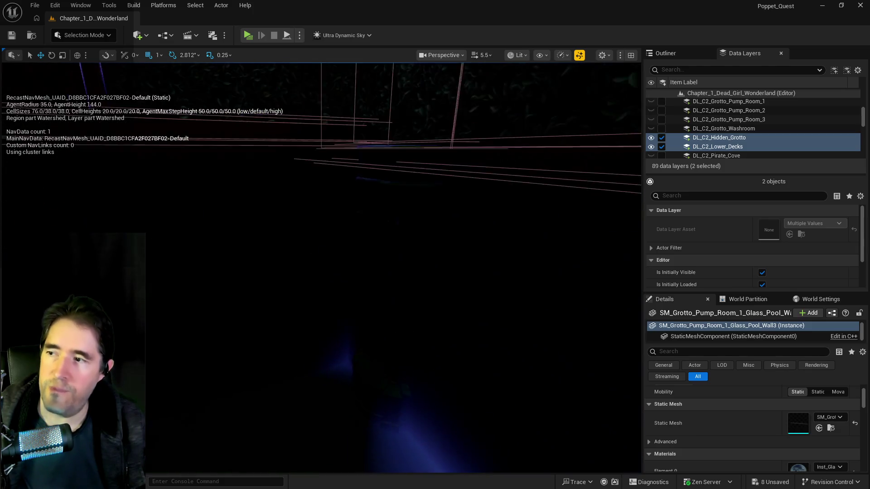
# Step: Fly along the corridor past the red pipe to the dark brick wall
pyautogui.press('d')
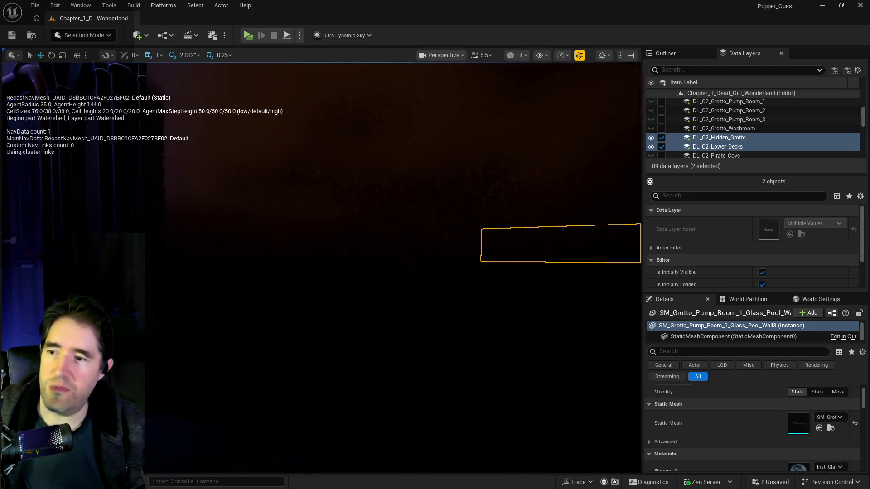
pyautogui.press('d')
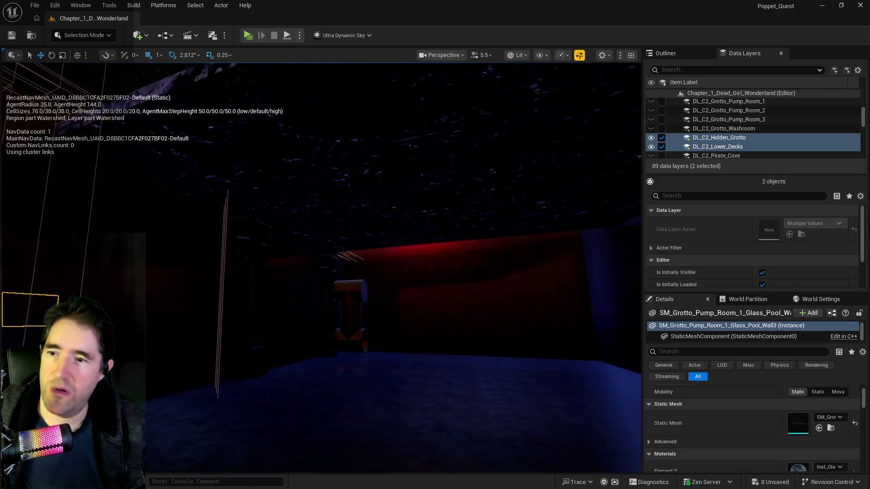
pyautogui.press('a')
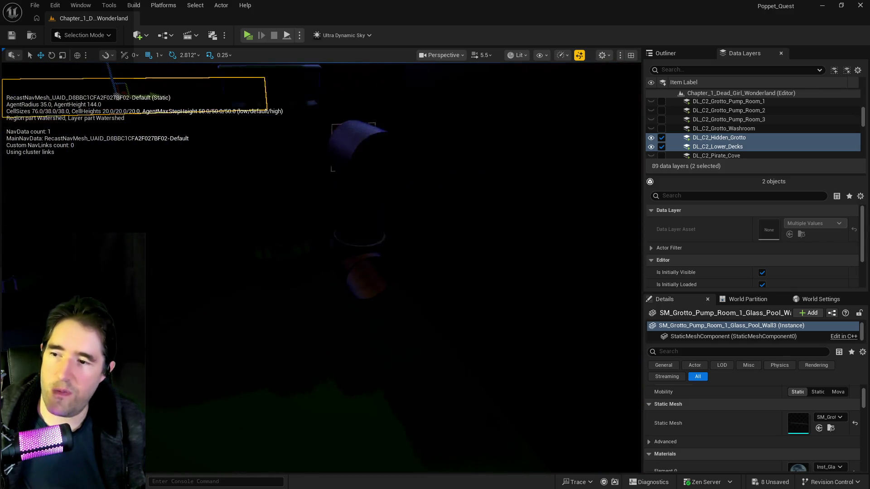
pyautogui.press('e')
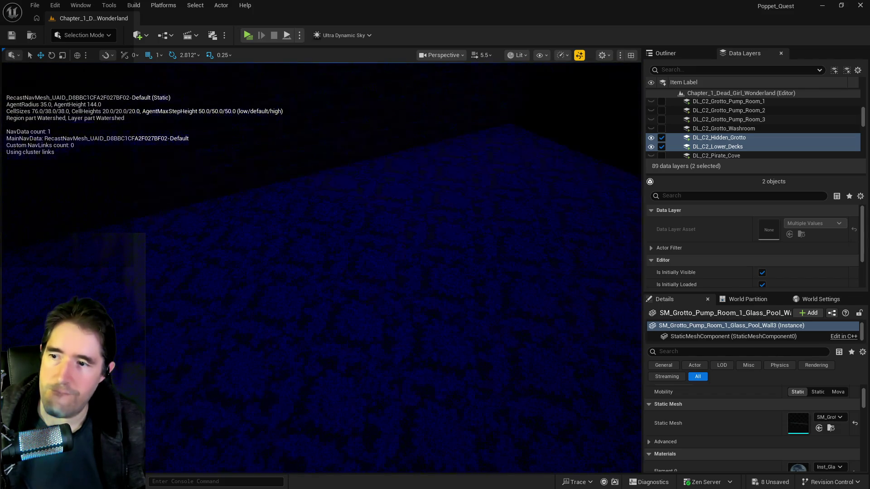
pyautogui.press('s')
pyautogui.press('s')
pyautogui.press('w')
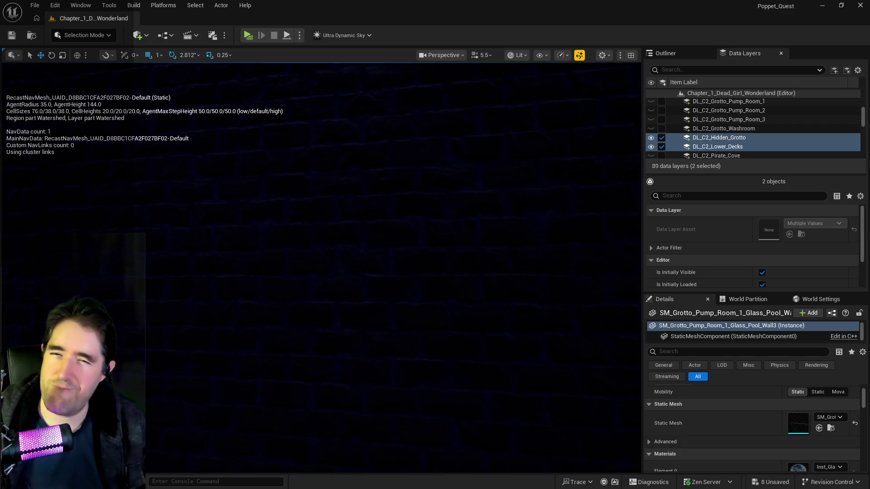
pyautogui.press('s')
pyautogui.press('w')
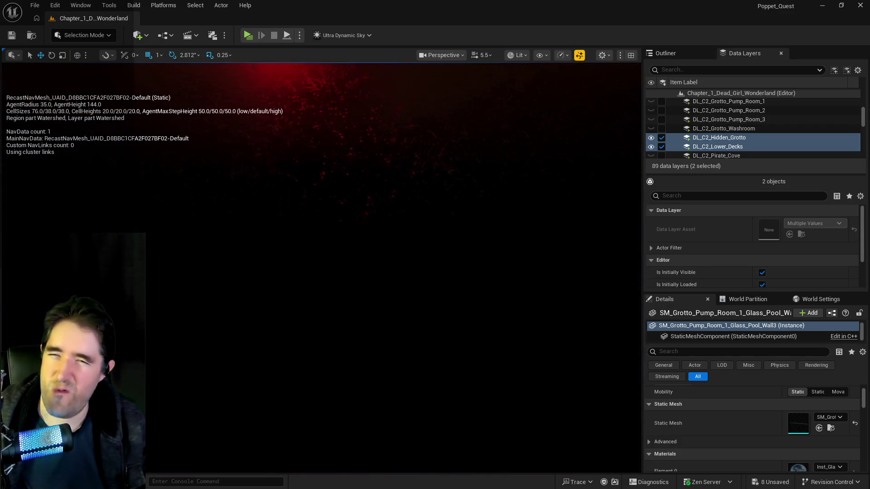
# Step: Fly back from the glass wall to the spiral staircase and lantern in Lower Decks
pyautogui.press('f')
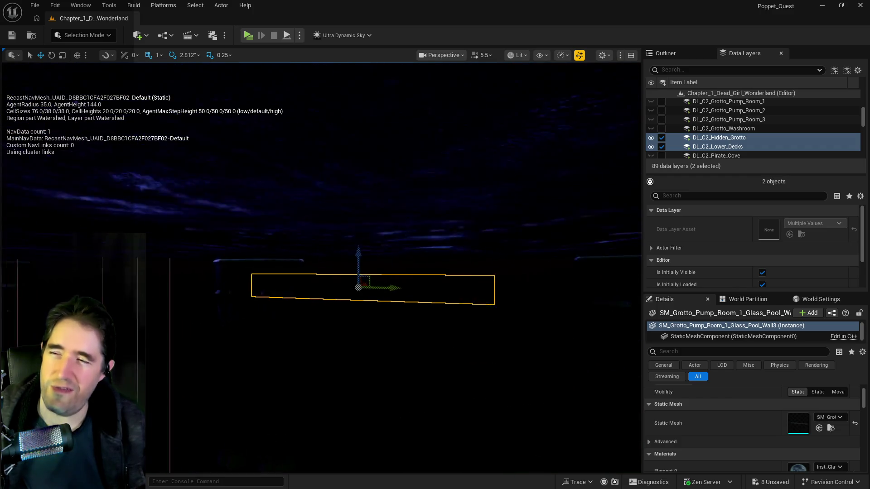
pyautogui.press('s')
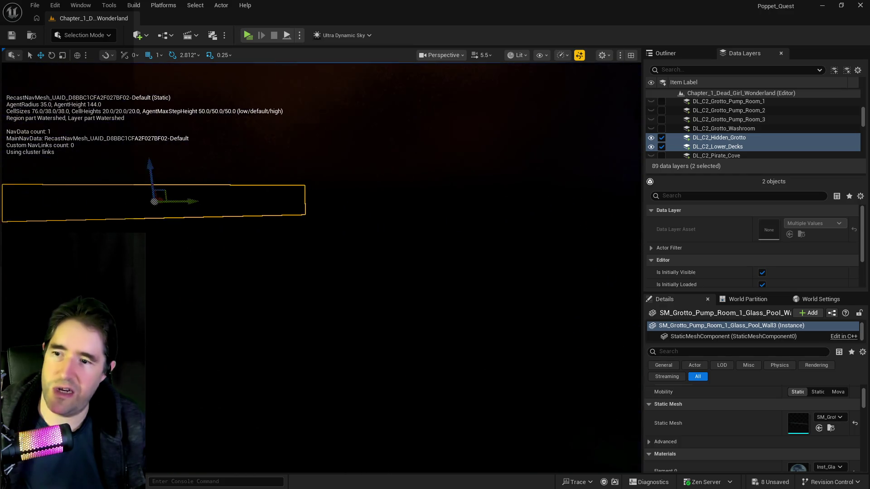
pyautogui.press('s')
pyautogui.press('s')
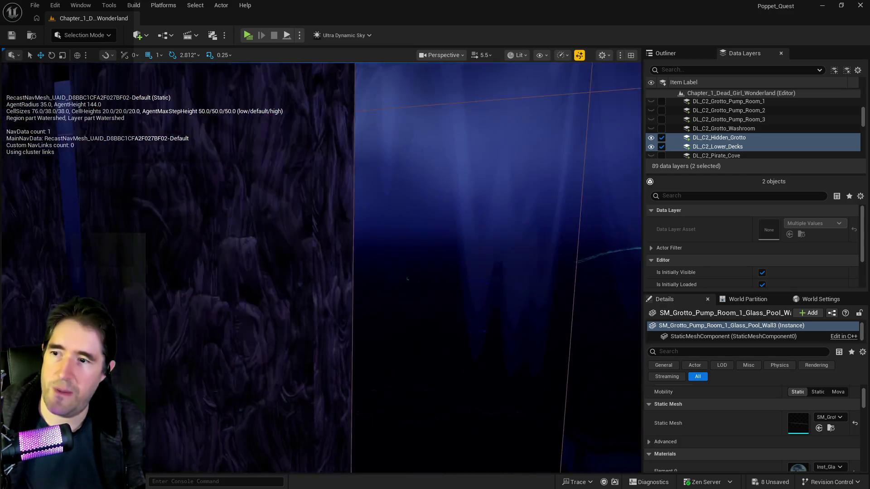
pyautogui.press('s')
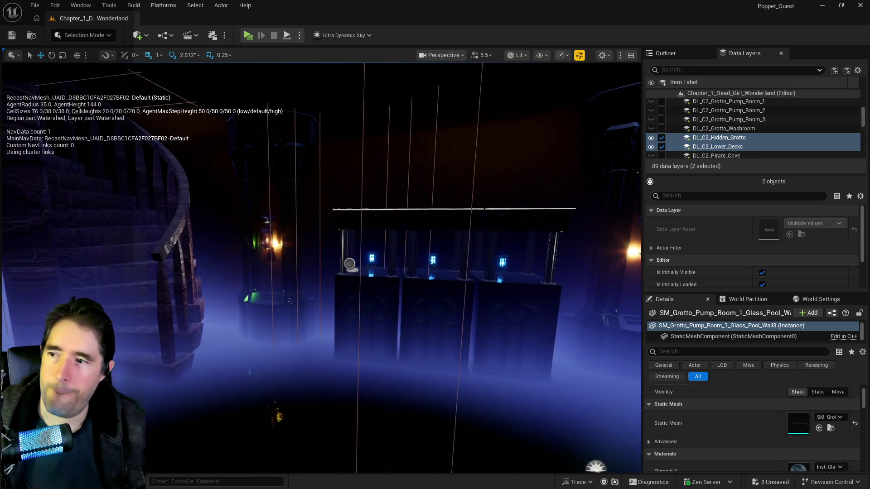
pyautogui.press('s')
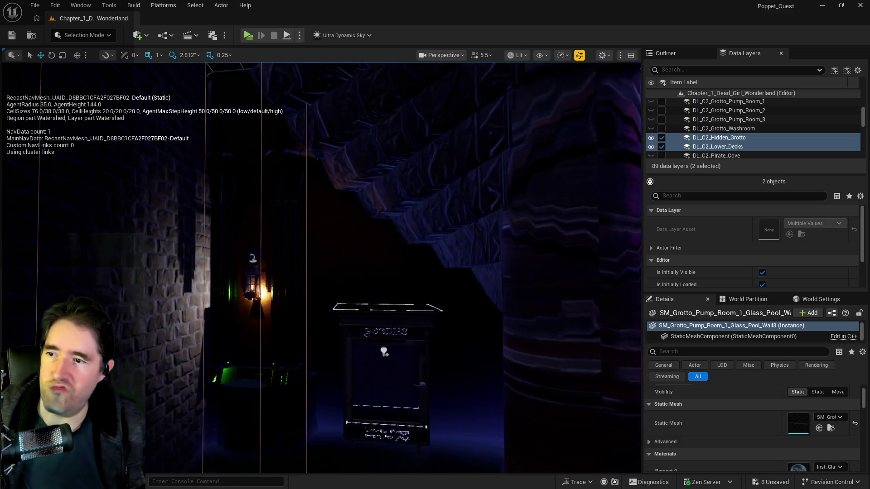
pyautogui.press('s')
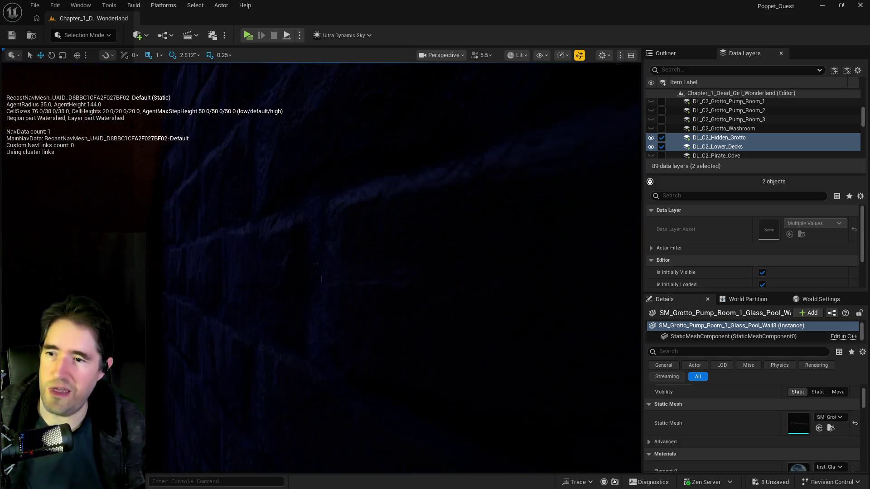
pyautogui.press('s')
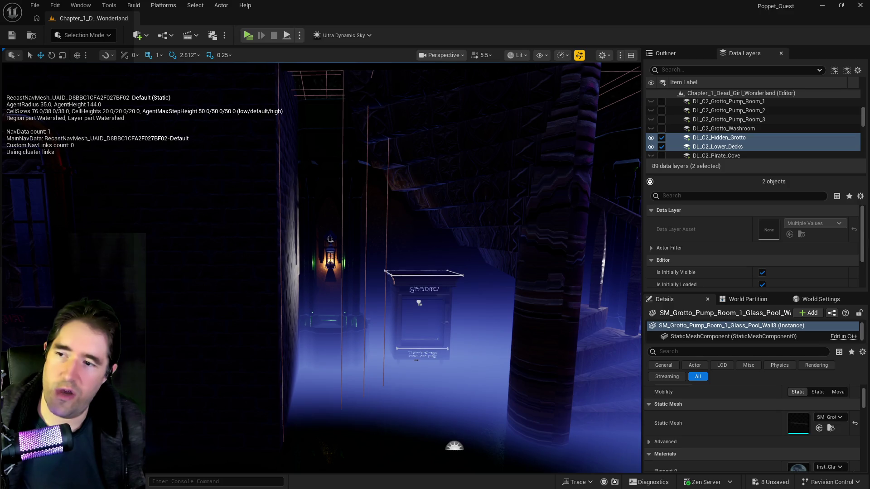
# Step: Duplicate the BP_Door_66 stairway door as BP_Door_68 and nudge the copy left
pyautogui.press('s')
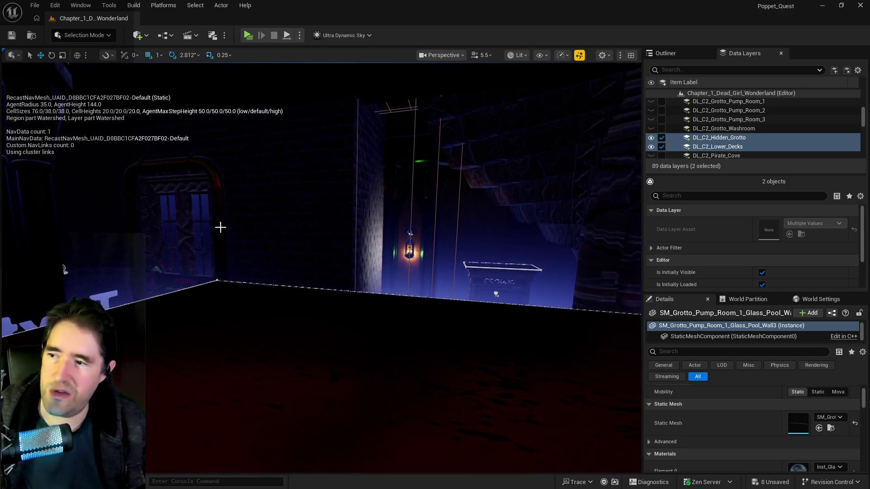
pyautogui.click(216, 221)
pyautogui.moveTo(200, 358); pyautogui.dragTo(525, 419)
pyautogui.press('s')
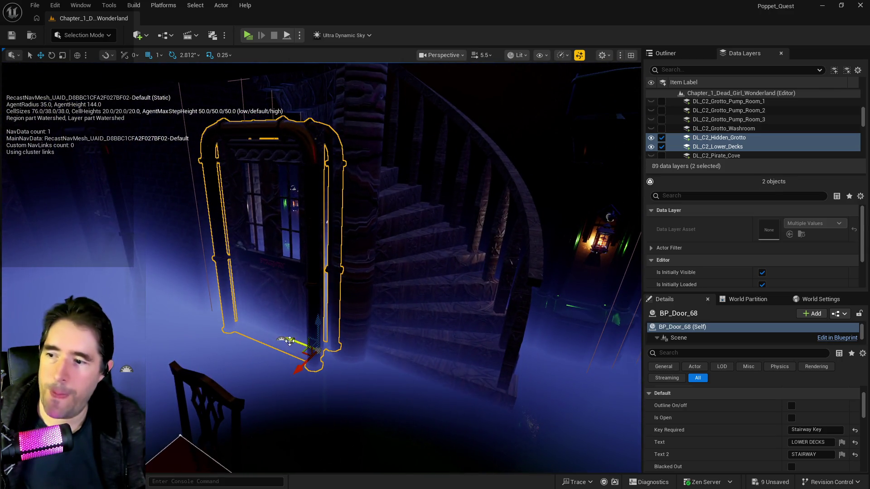
pyautogui.moveTo(290, 340); pyautogui.dragTo(271, 330)
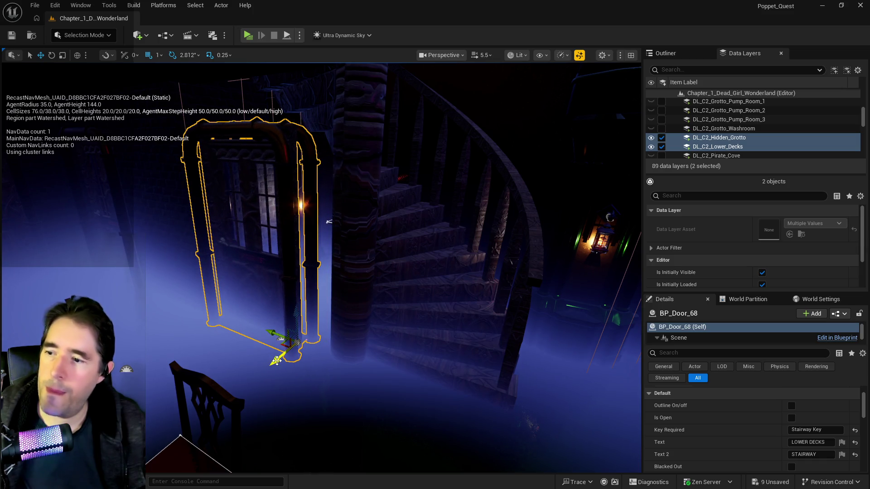
pyautogui.press('w')
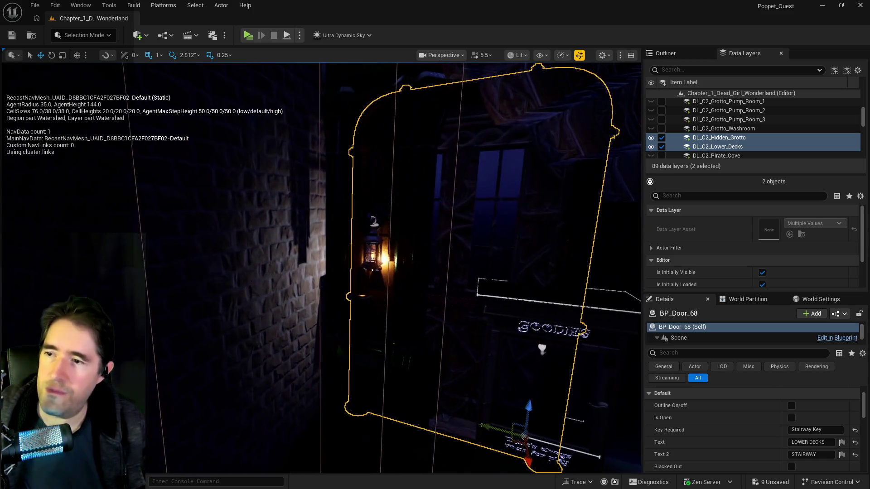
pyautogui.press('s')
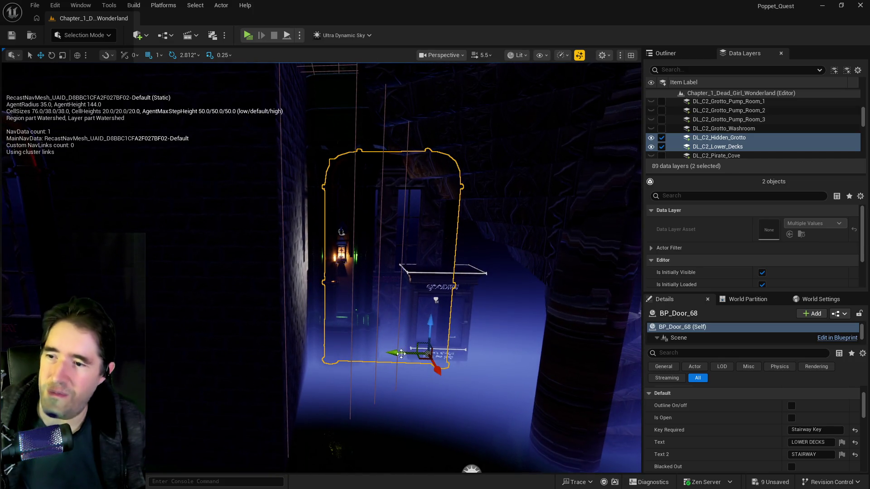
pyautogui.moveTo(382, 354); pyautogui.dragTo(539, 383)
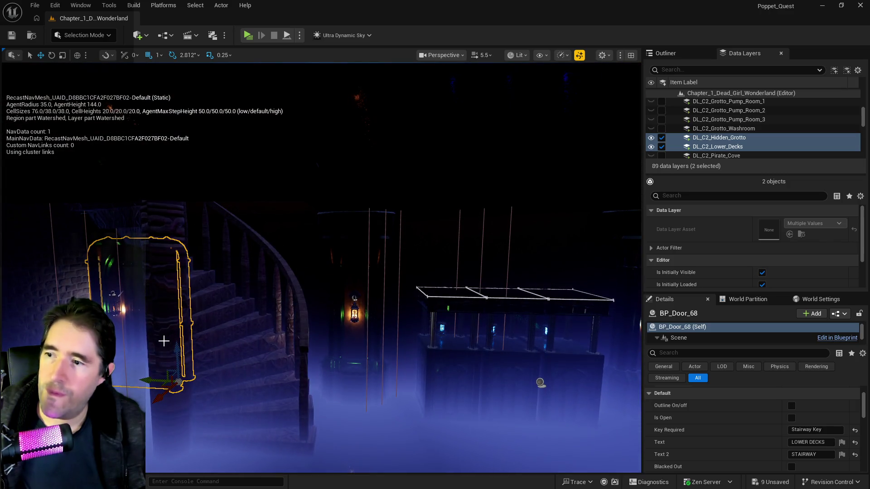
# Step: Slide BP_Door_68 beside the Goodies cabinet, inspect it, then undo the copy
pyautogui.moveTo(140, 377); pyautogui.dragTo(333, 392)
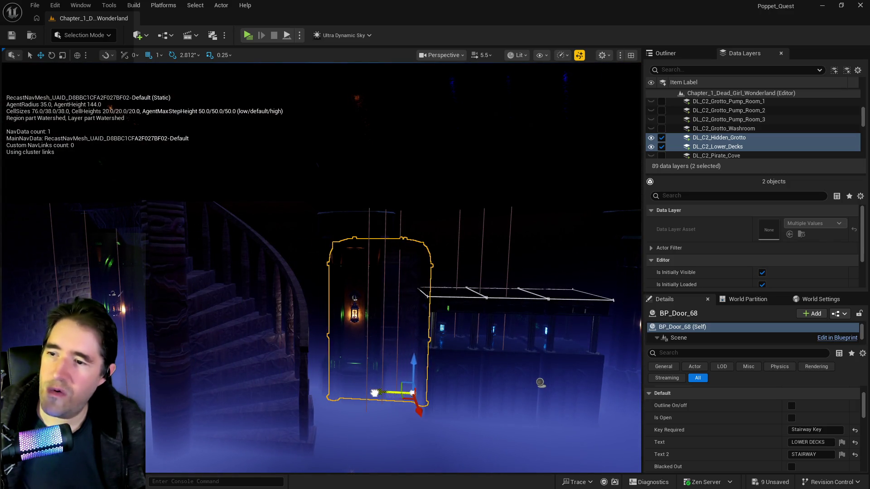
pyautogui.press('w')
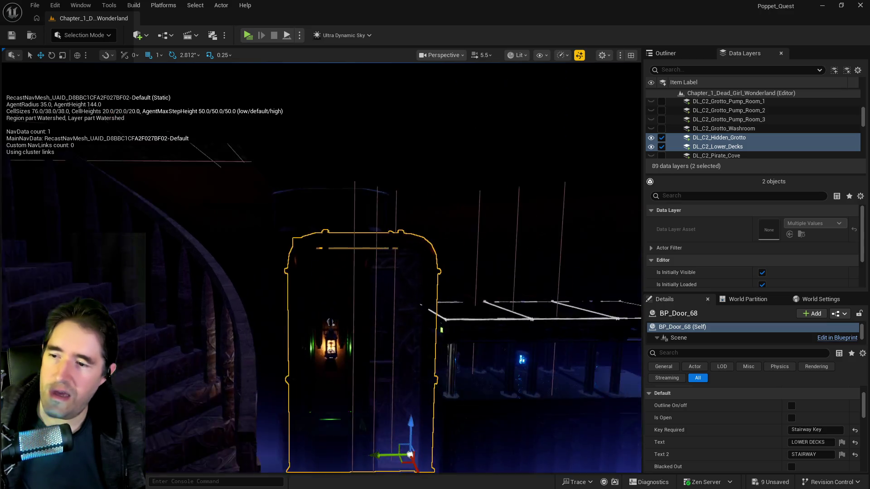
pyautogui.press('w')
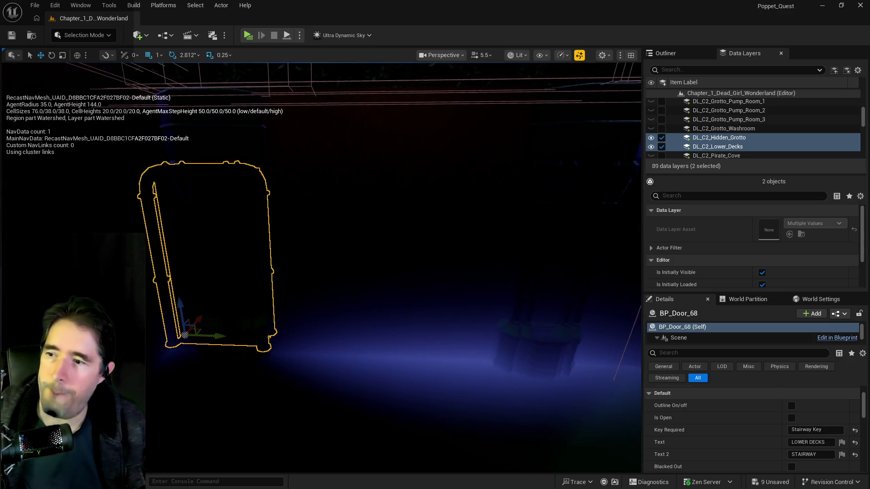
pyautogui.press('s')
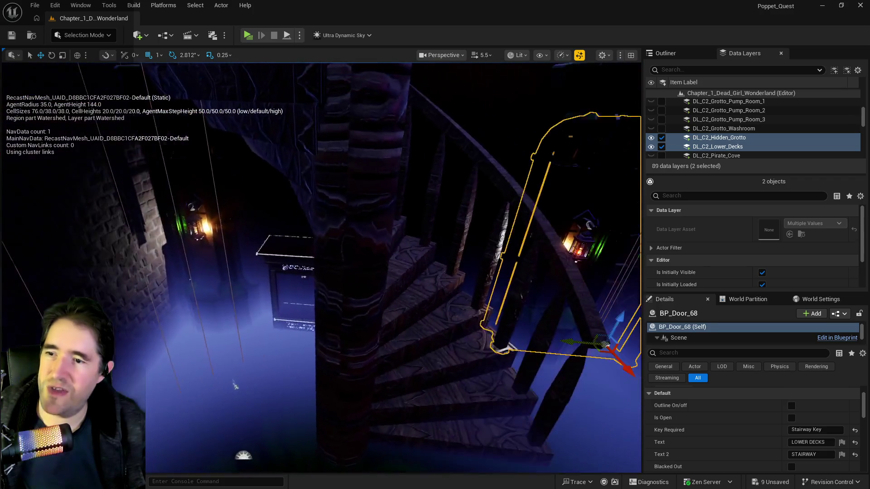
pyautogui.press('w')
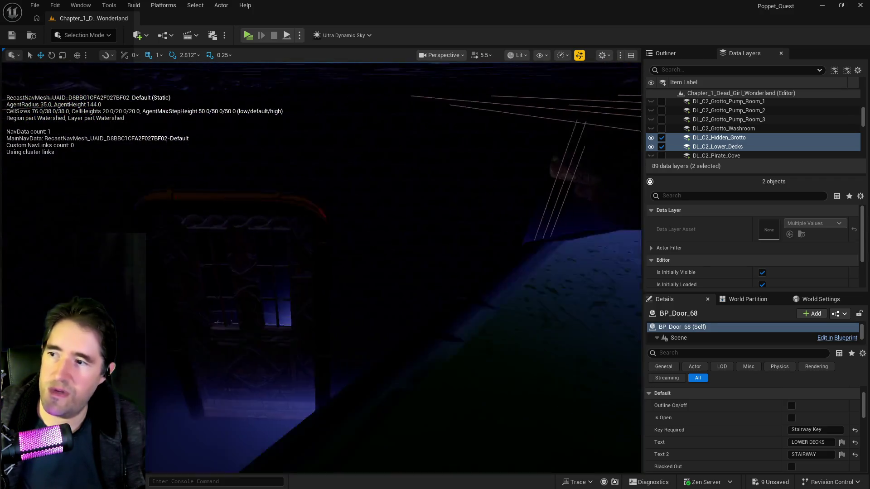
pyautogui.press('s')
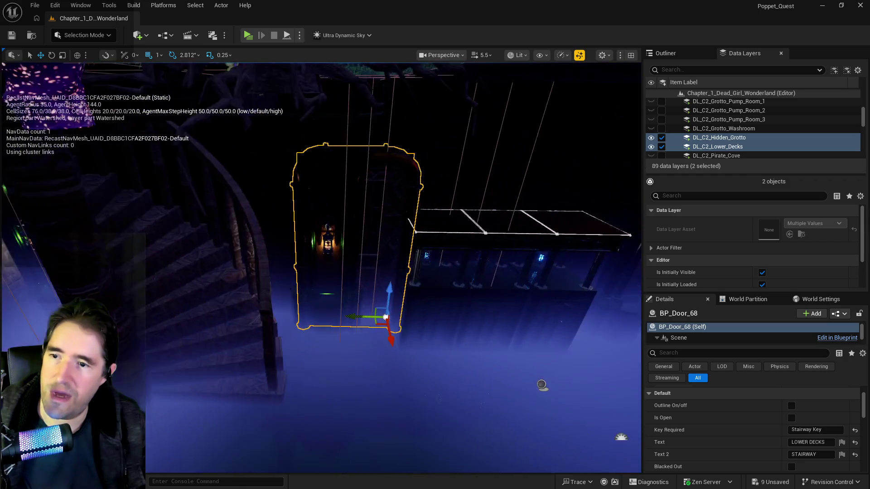
pyautogui.hotkey('ctrl', 'z')
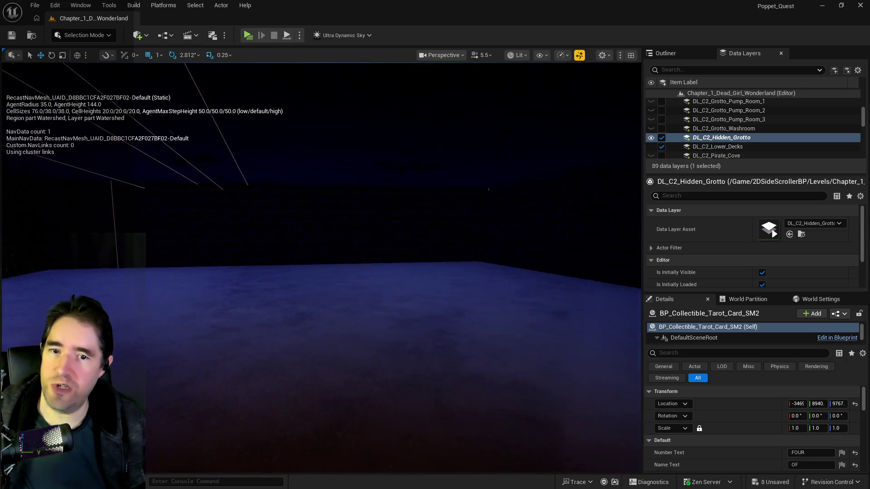
# Step: In the Outliner, use Move To with search 'hidd' to file BP_Collectible_Tarot_Card_SM2 under Hidden Grotto
pyautogui.press('a')
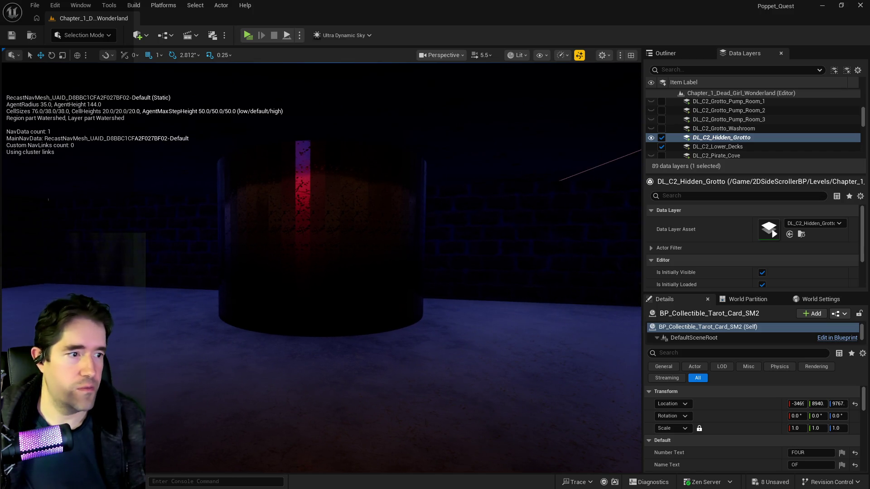
pyautogui.press('p')
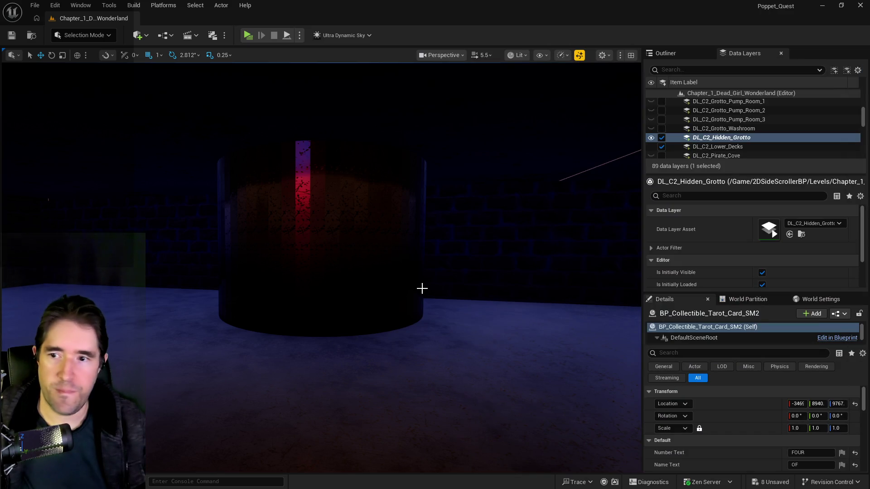
pyautogui.press('p')
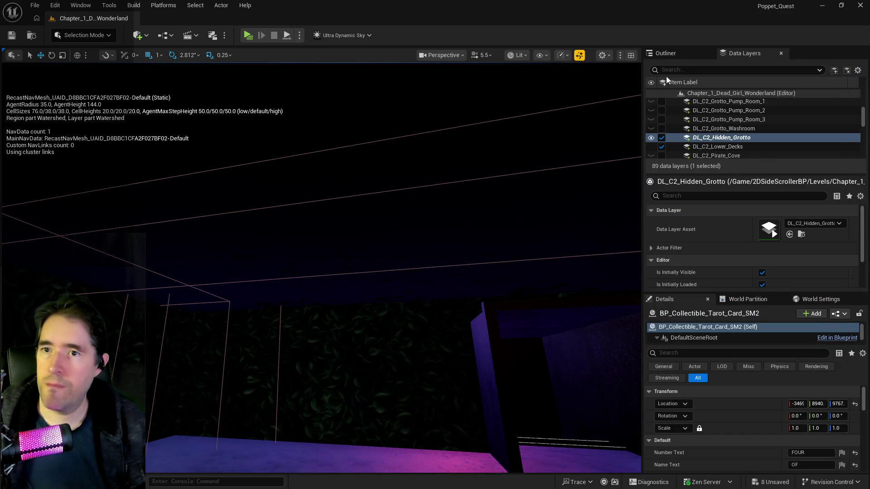
pyautogui.click(675, 52)
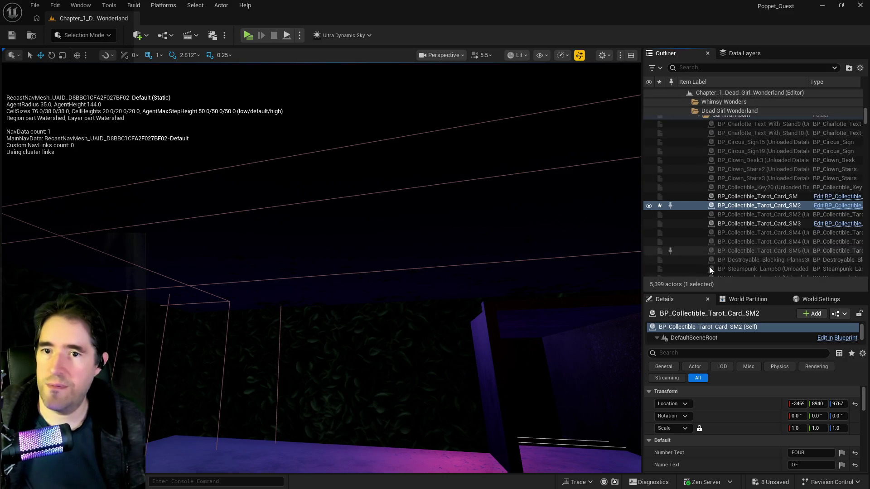
pyautogui.rightClick(720, 206)
pyautogui.moveTo(634, 333)
pyautogui.moveTo(616, 433)
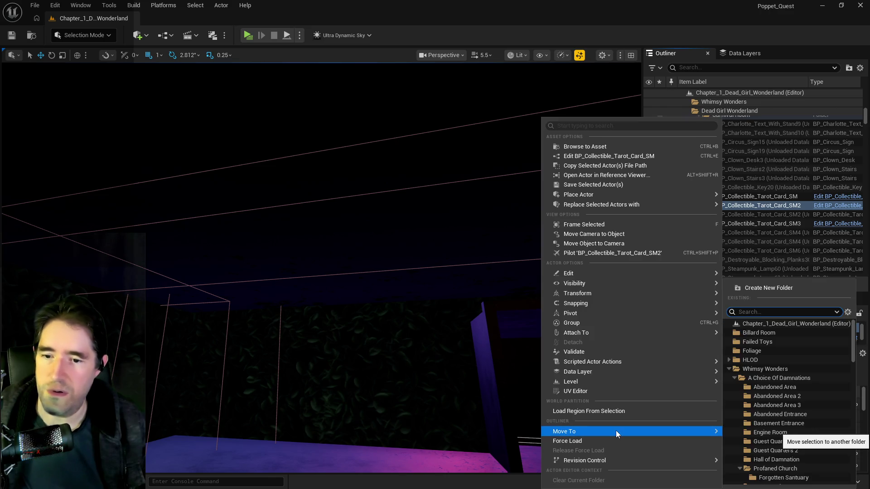
pyautogui.write('hidd')
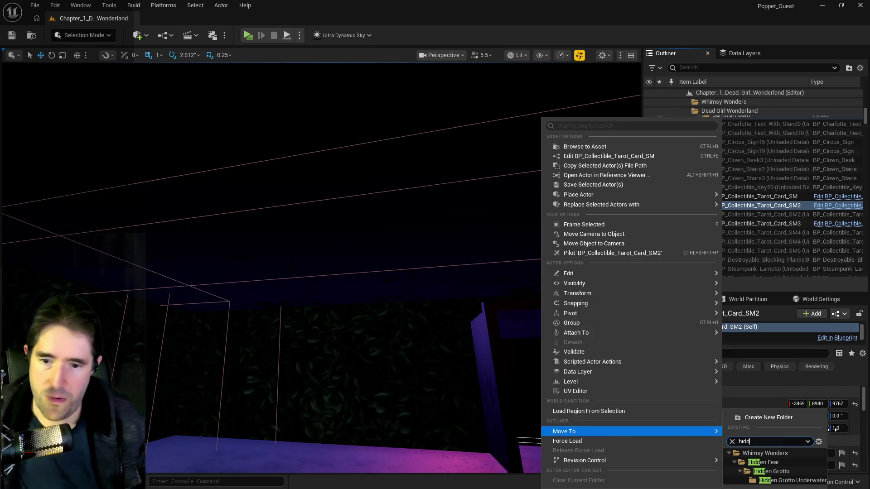
pyautogui.click(777, 473)
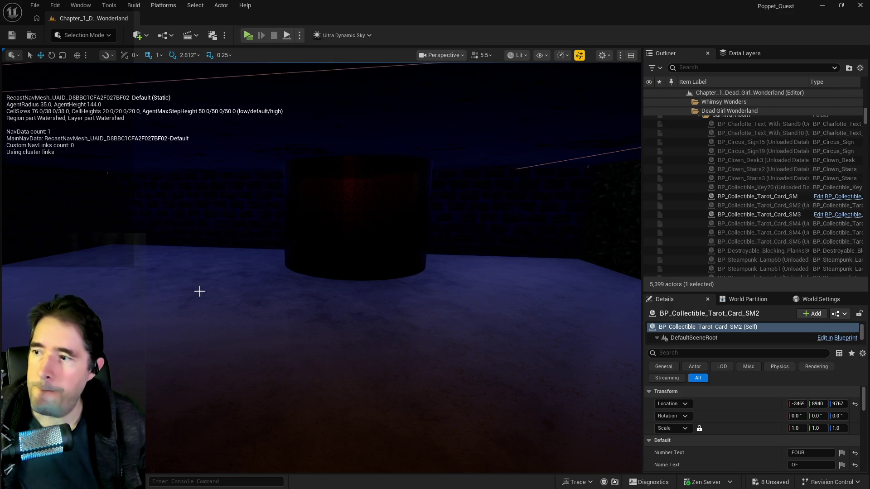
# Step: Paste a copy of the Four Of Cups card into the room and lower it slightly on Z
pyautogui.rightClick(162, 258)
pyautogui.moveTo(205, 323)
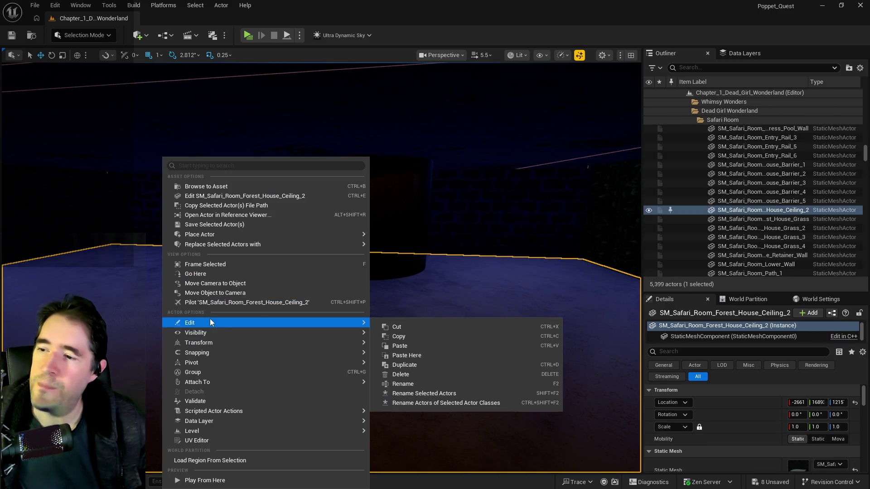
pyautogui.click(398, 341)
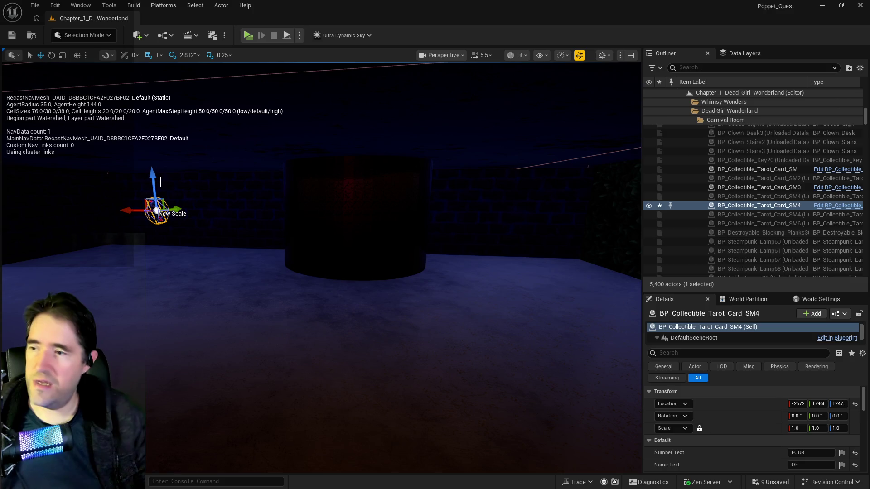
pyautogui.scroll(5, 156, 210)
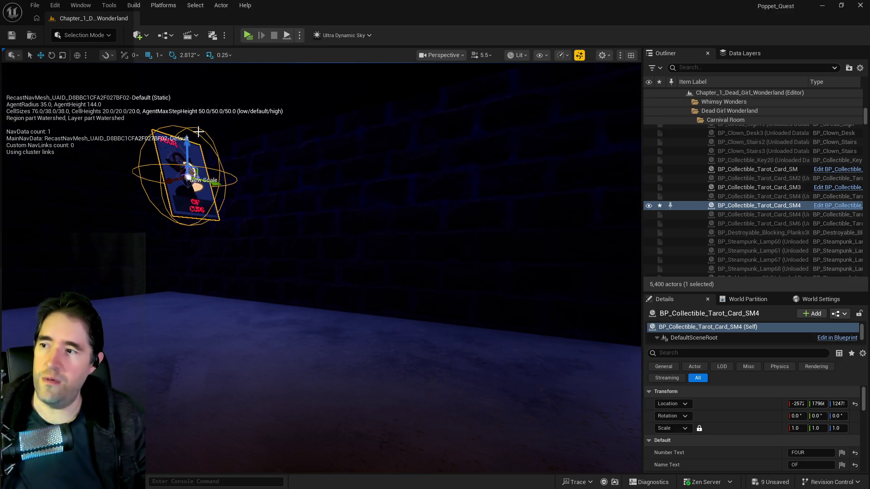
pyautogui.moveTo(187, 149); pyautogui.dragTo(187, 195)
# Step: Set the copy's New Rotation to 0, 70, 90 and hide the navmesh debug display
pyautogui.scroll(-5, 187, 195)
pyautogui.scroll(-3, 773, 409)
pyautogui.scroll(-5, 773, 411)
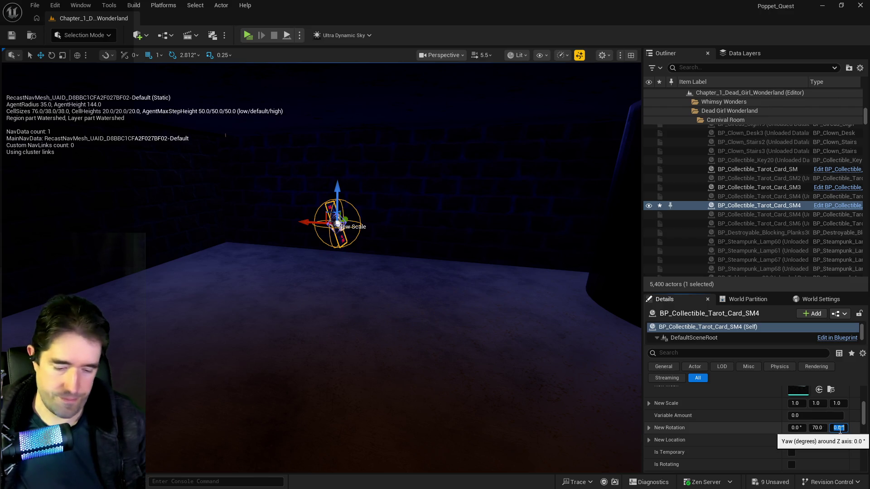
pyautogui.press('Return')
pyautogui.scroll(5, 349, 268)
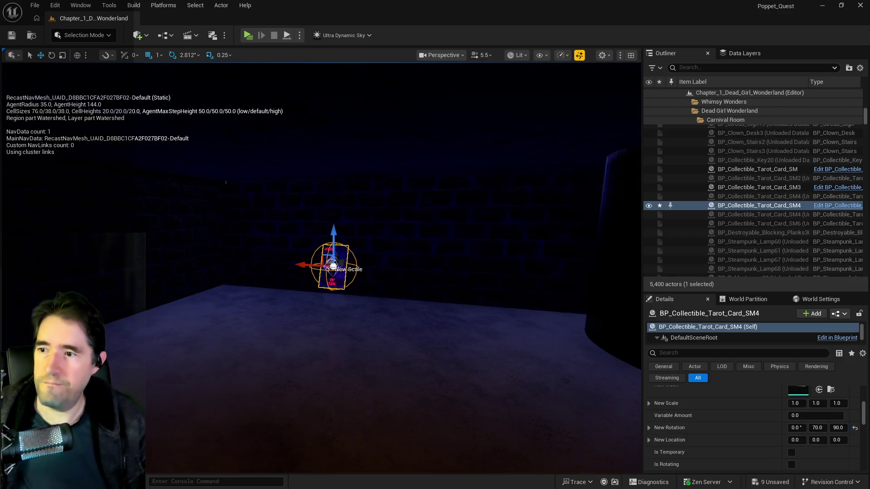
pyautogui.scroll(-5, 349, 269)
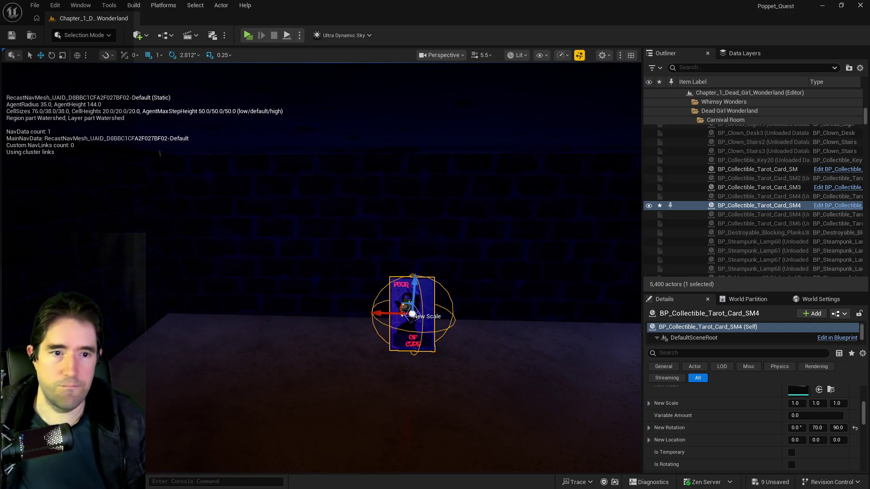
pyautogui.press('p')
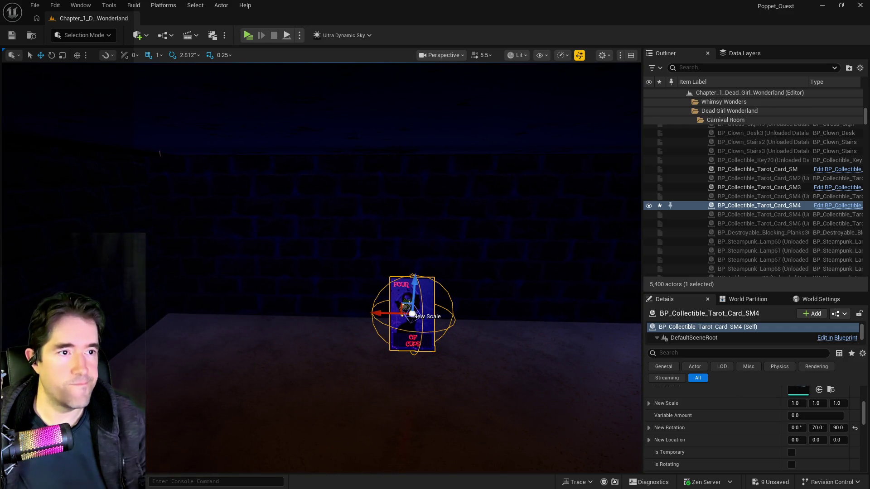
pyautogui.hotkey('alt', 'Tab')
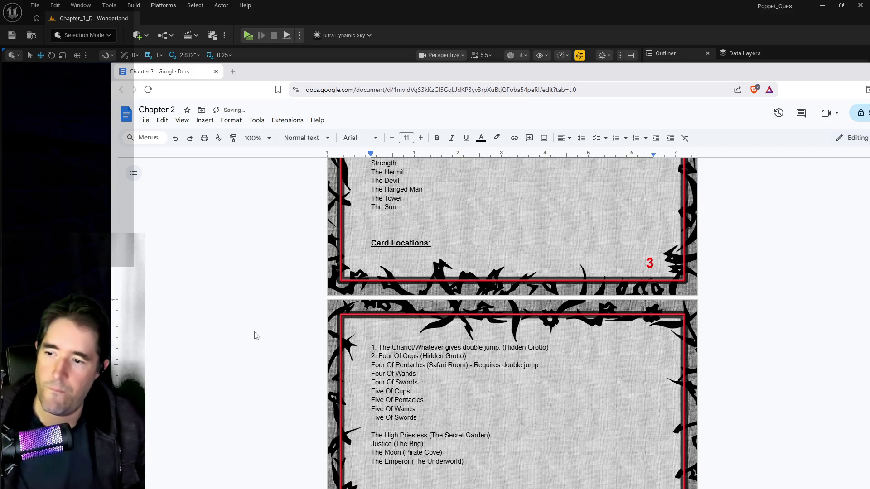
# Step: Return to the Unreal level editor after reading Chapter 2's Card Locations list
pyautogui.hotkey('alt', 'Tab')
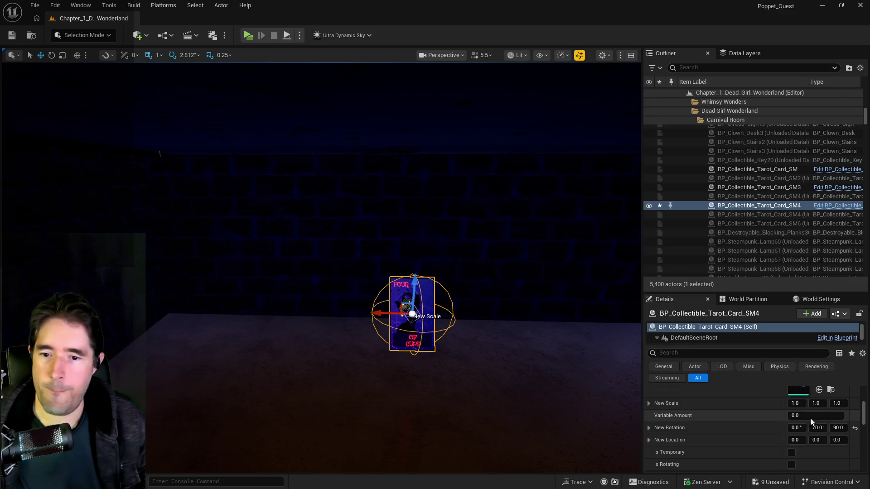
# Step: Change Item Name to Four Of Pentacles and Name Text 2 from CUPS to PENTACLES
pyautogui.scroll(3, 765, 424)
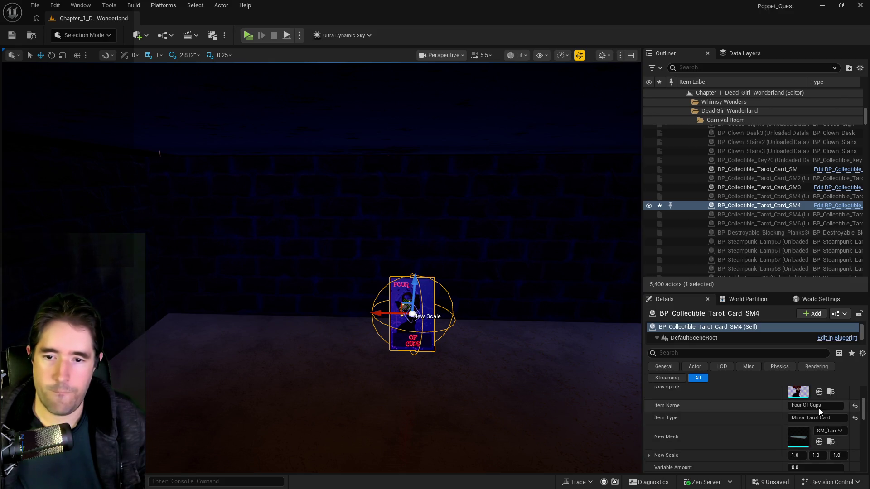
pyautogui.doubleClick(826, 406)
pyautogui.write('Pentacle')
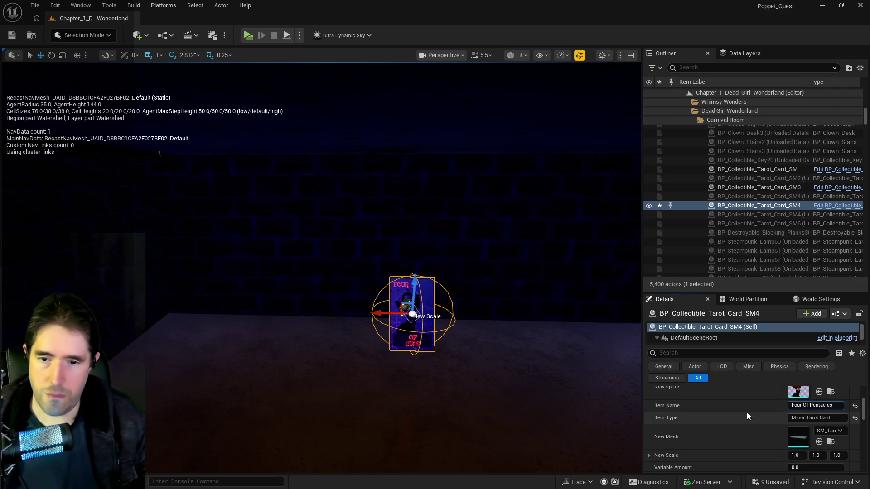
pyautogui.scroll(-5, 746, 412)
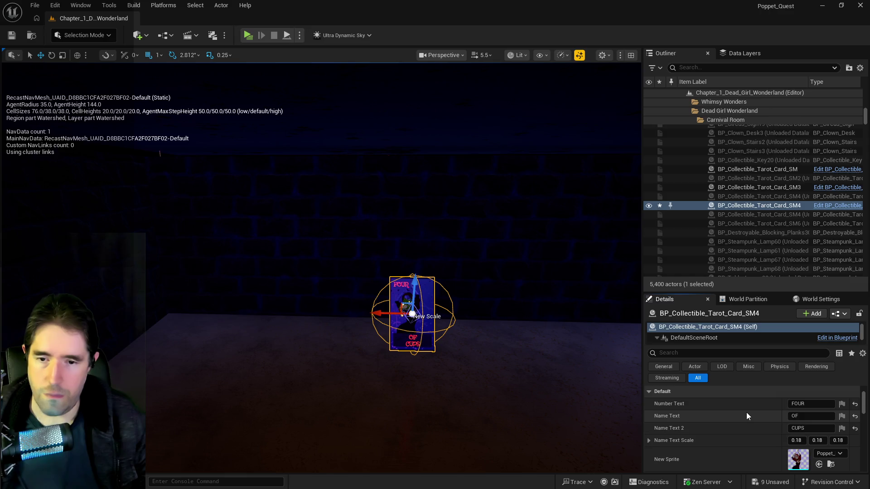
pyautogui.doubleClick(807, 443)
pyautogui.write('PENTACLES')
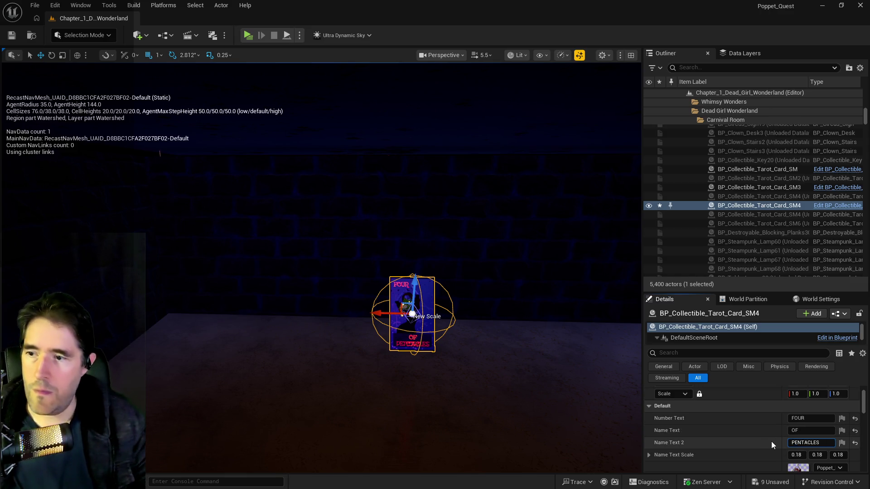
pyautogui.press('Return')
pyautogui.press('s')
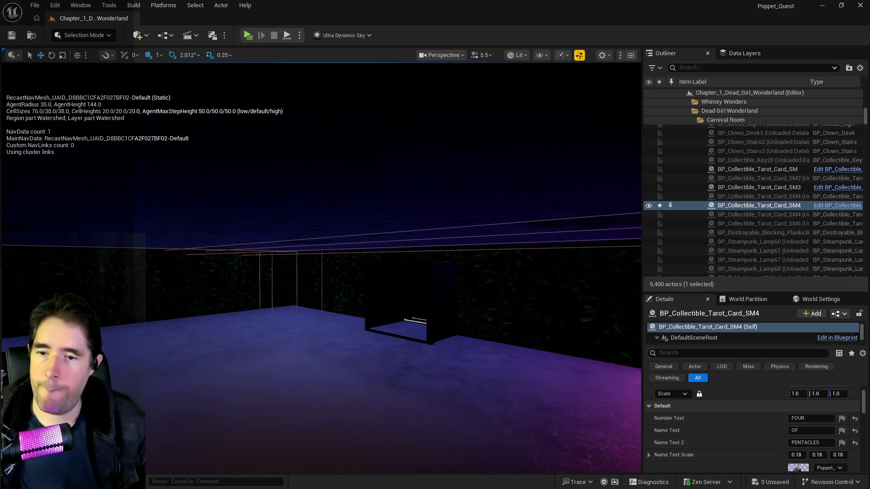
pyautogui.moveTo(457, 328)
pyautogui.mouseDown()
pyautogui.moveTo(408, 294)
pyautogui.moveTo(385, 290)
pyautogui.moveTo(367, 268)
pyautogui.mouseUp()
# Step: Frame the new tarot card and fly in and out of the garden doorway to check its placement
pyautogui.press('f')
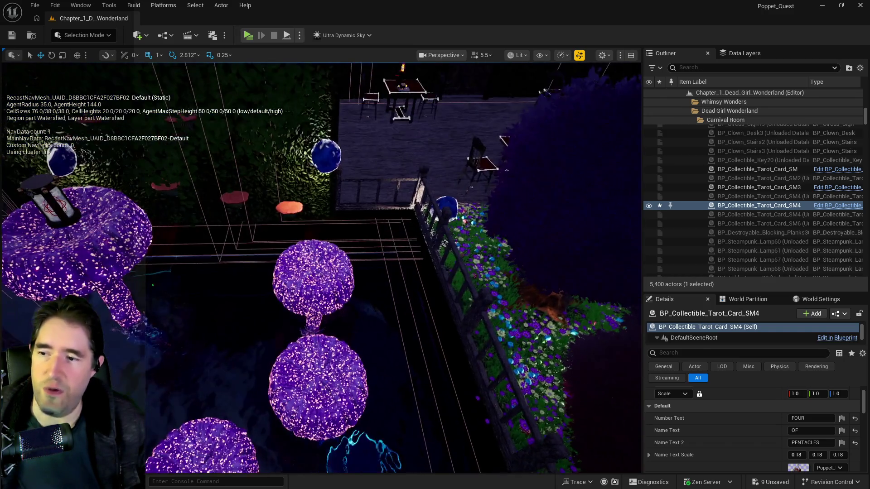
pyautogui.press('w')
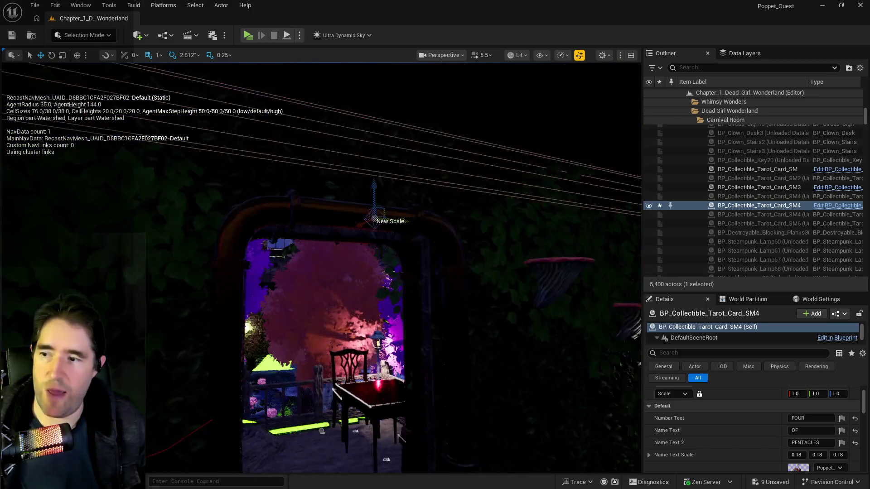
pyautogui.press('s')
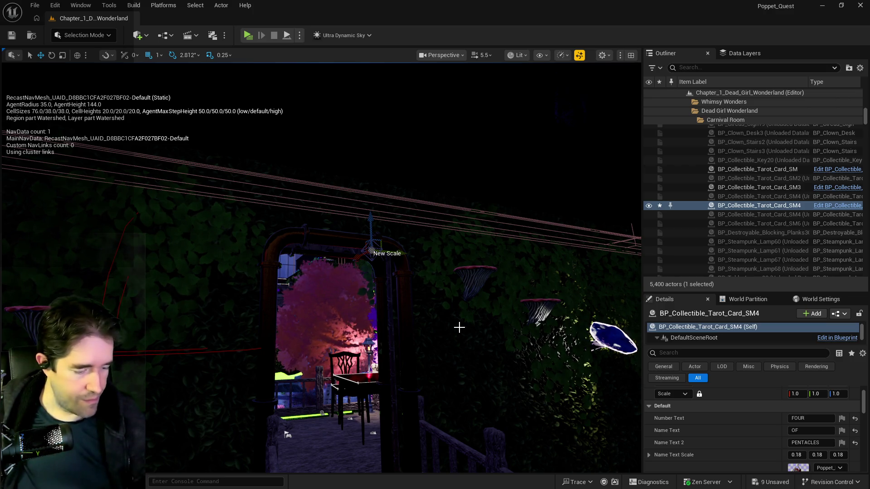
pyautogui.press('w')
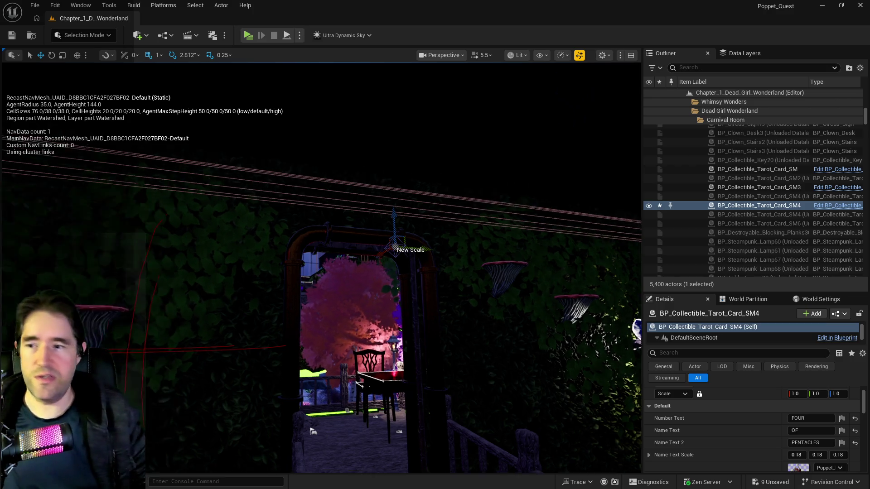
pyautogui.press('s')
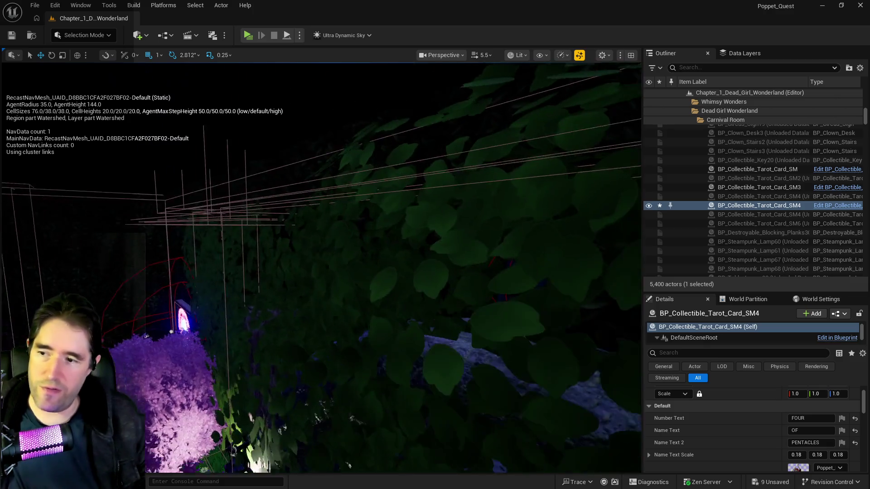
# Step: Look right of the doorway, toggle the navmesh display off and on, then bring up the Chapter 2 doc
pyautogui.rightClick(455, 376)
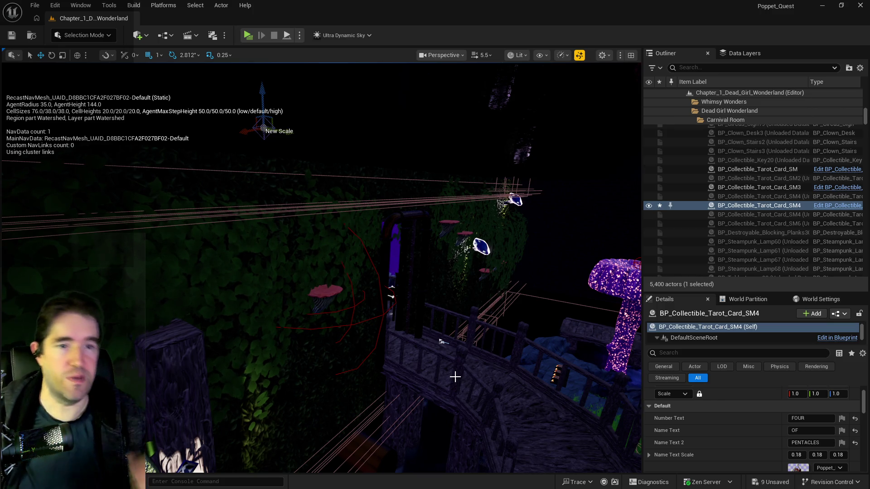
pyautogui.press('p')
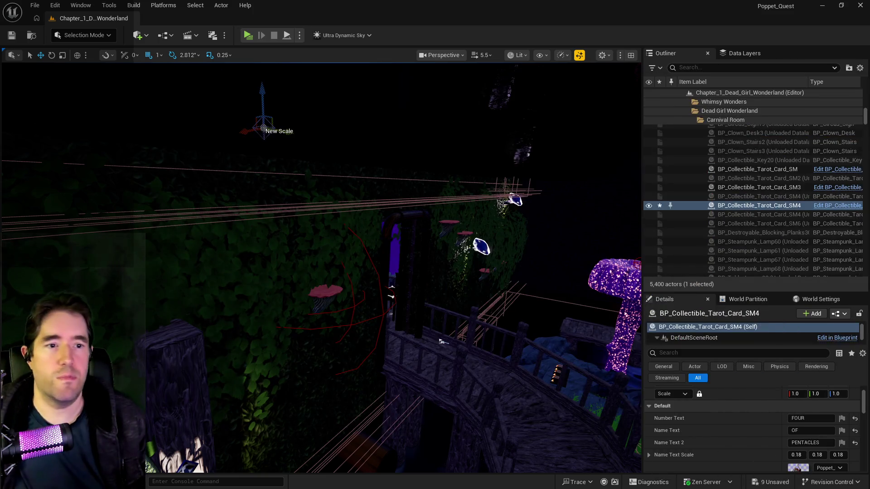
pyautogui.press('p')
pyautogui.press('p')
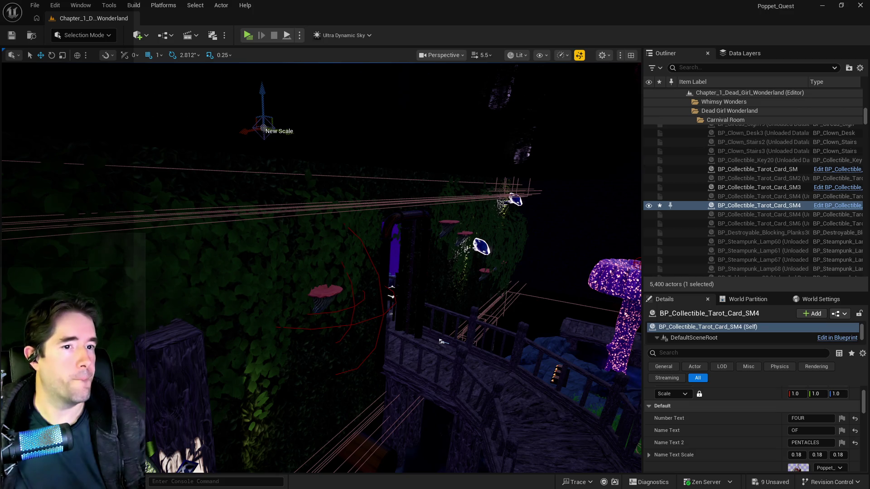
pyautogui.moveTo(869, 104)
pyautogui.mouseDown()
pyautogui.moveTo(657, 105)
pyautogui.moveTo(492, 64)
pyautogui.mouseUp()
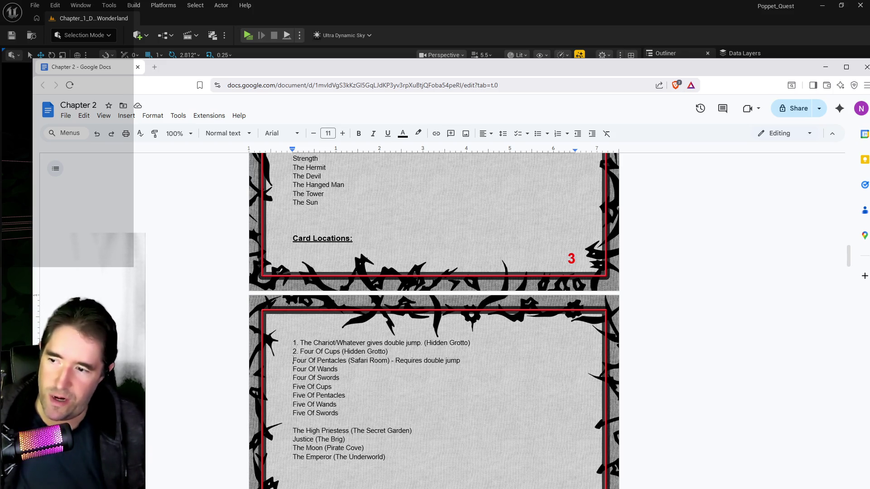
# Step: Number the Four Of Pentacles (Safari Room) entry '3.' and move the doc window aside
pyautogui.write('3.')
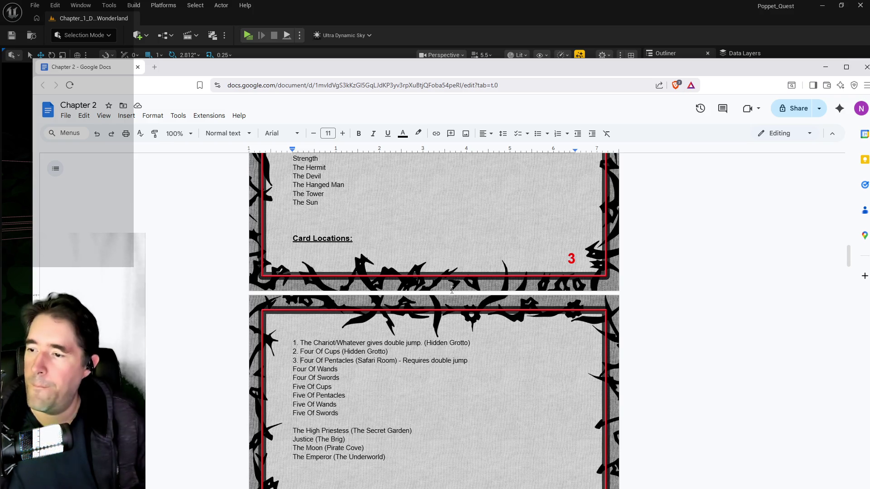
pyautogui.moveTo(463, 68); pyautogui.dragTo(869, 68)
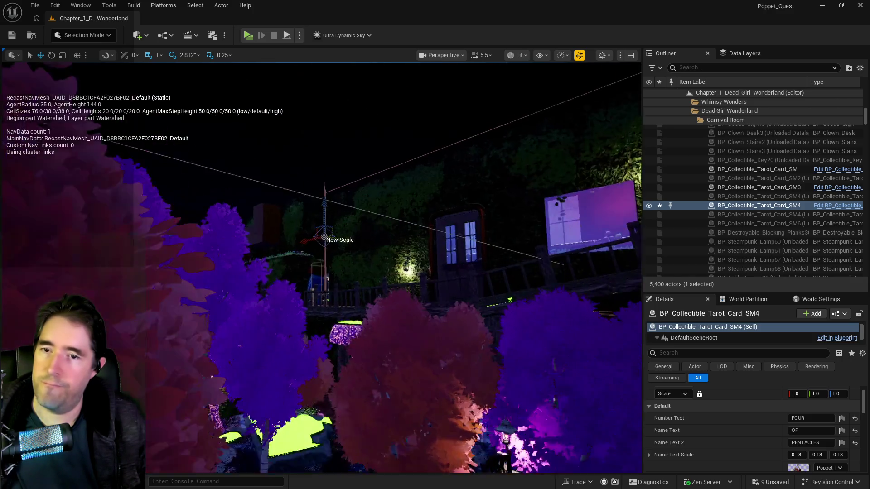
# Step: Move the selected Four of Pentacles card into the Safari Room Outliner folder
pyautogui.rightClick(724, 208)
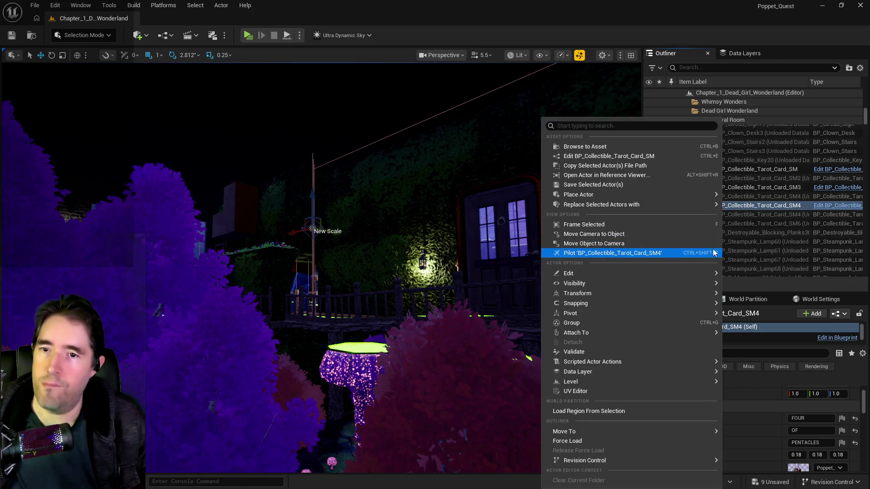
pyautogui.moveTo(580, 431)
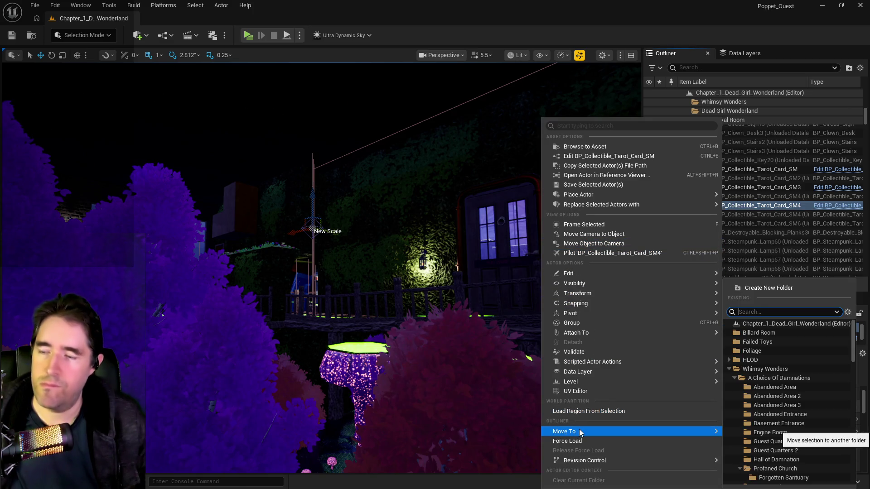
pyautogui.write('SAFAR')
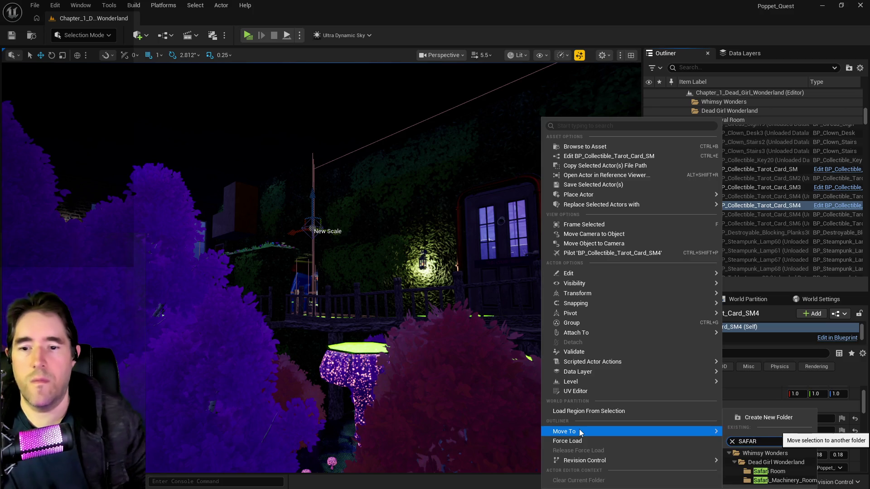
pyautogui.click(745, 471)
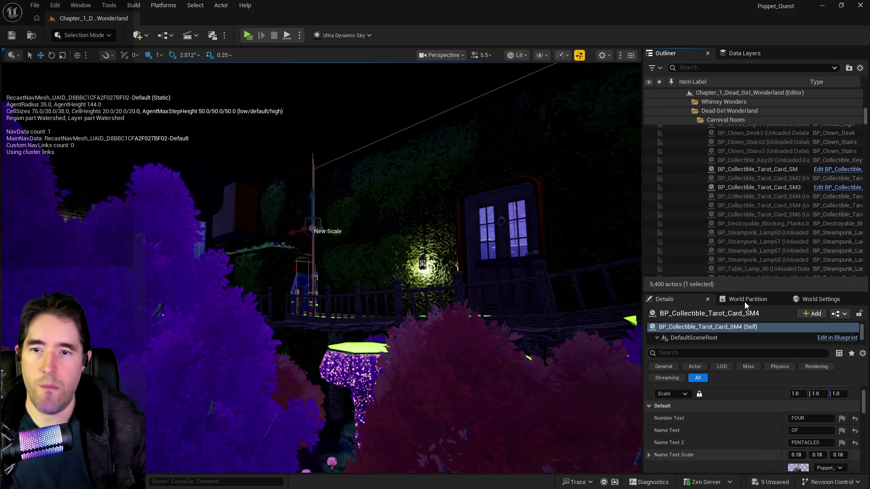
# Step: Remove the card from the DL_C2_Hidden_Grotto data layer and add it to DL_C1_Safari_Room
pyautogui.click(735, 56)
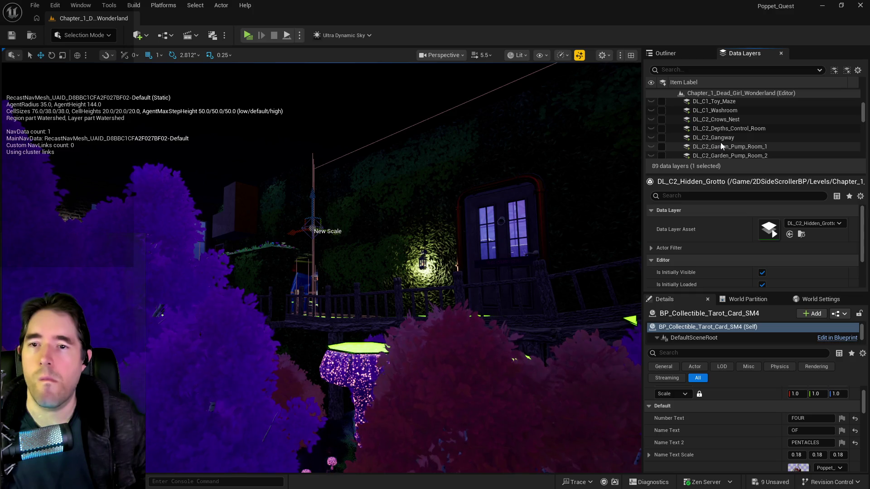
pyautogui.scroll(1, 720, 143)
pyautogui.rightClick(715, 152)
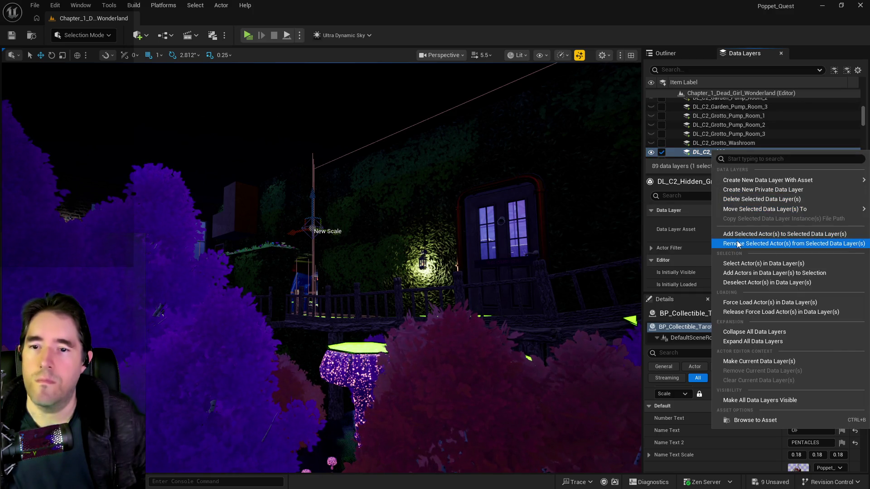
pyautogui.click(737, 242)
pyautogui.scroll(3, 730, 126)
pyautogui.scroll(2, 728, 129)
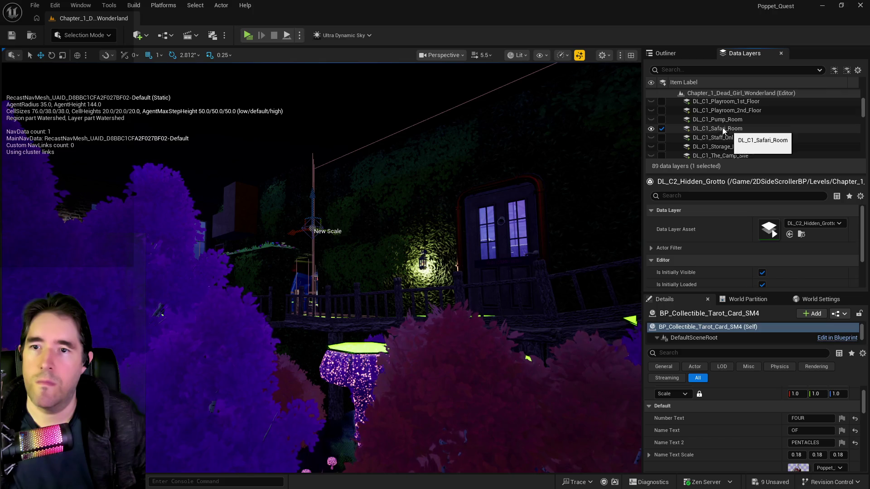
pyautogui.rightClick(712, 128)
pyautogui.click(735, 211)
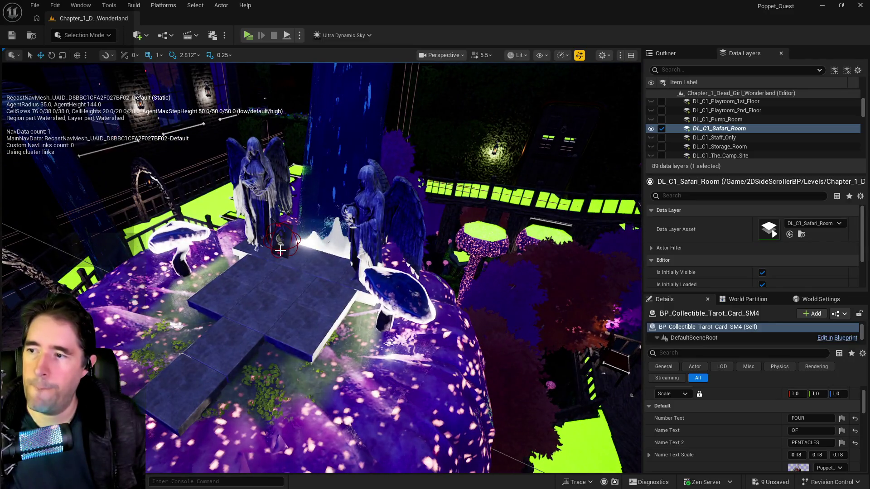
# Step: File the Ace Of Cups card actor, BP_Collectible_Tarot_Card_SM, under the Safari Room folder
pyautogui.click(280, 250)
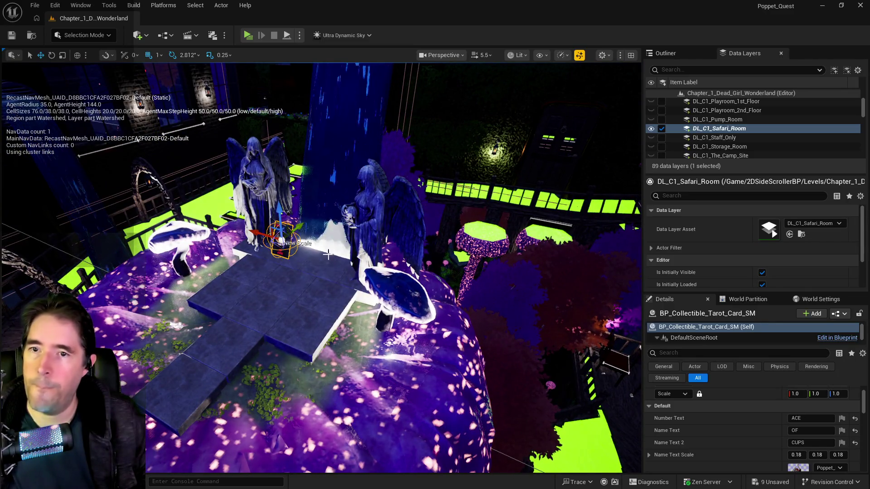
pyautogui.click(665, 53)
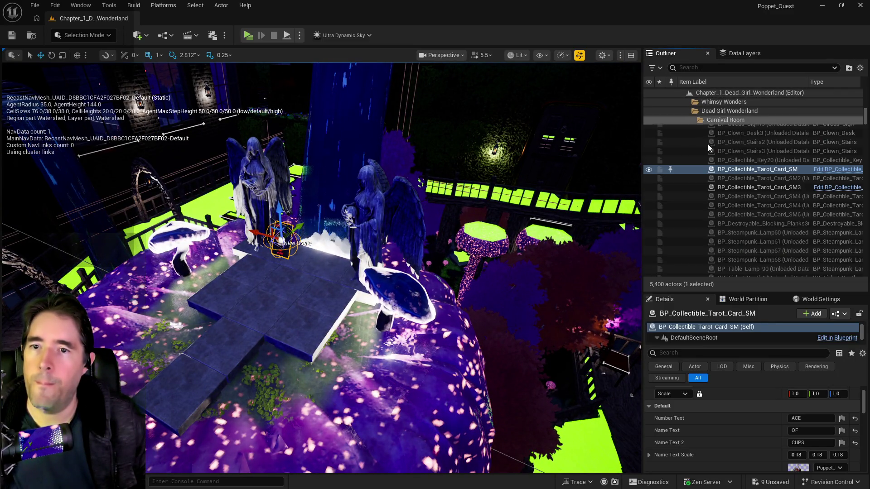
pyautogui.click(741, 175)
pyautogui.rightClick(742, 176)
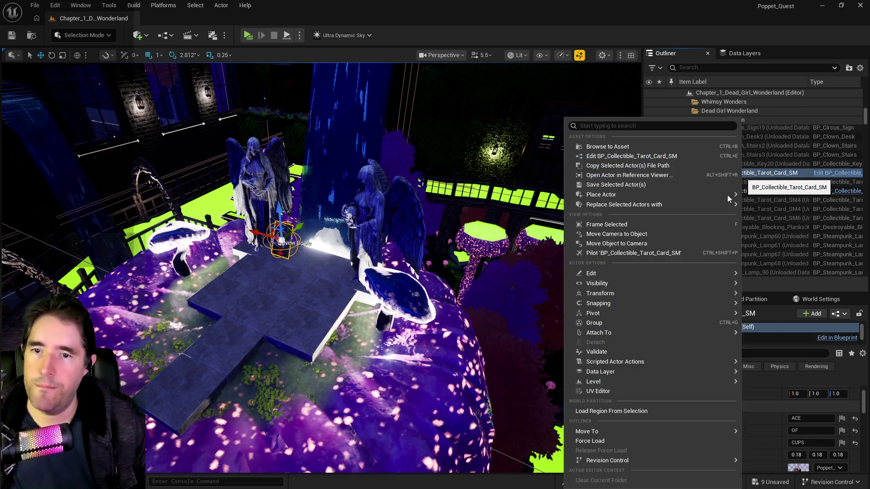
pyautogui.moveTo(610, 432)
pyautogui.write('SAF')
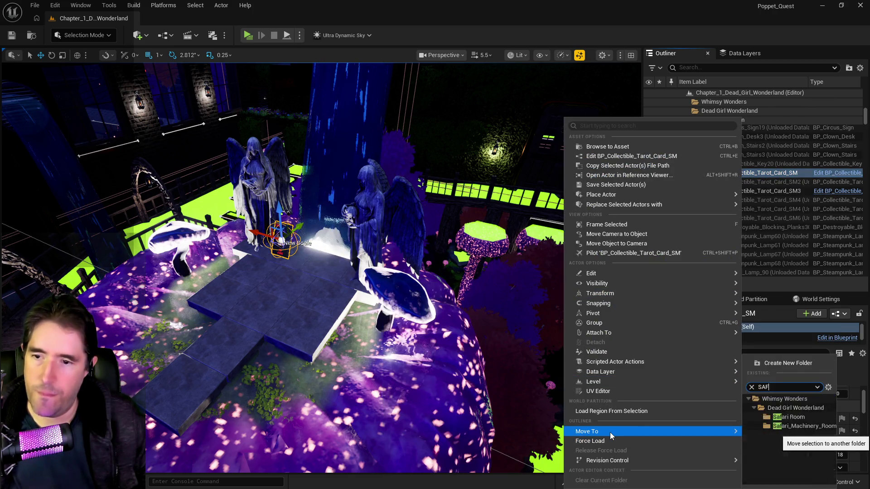
pyautogui.click(777, 475)
pyautogui.press('p')
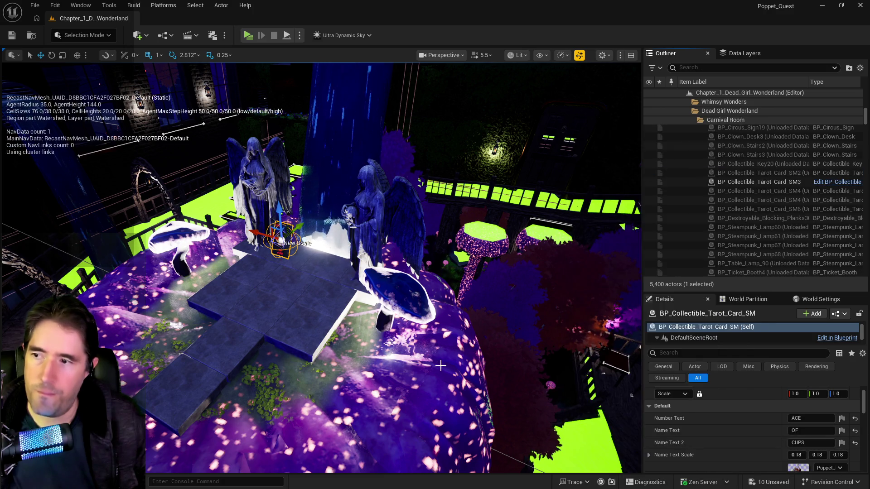
pyautogui.moveTo(442, 365); pyautogui.dragTo(441, 365)
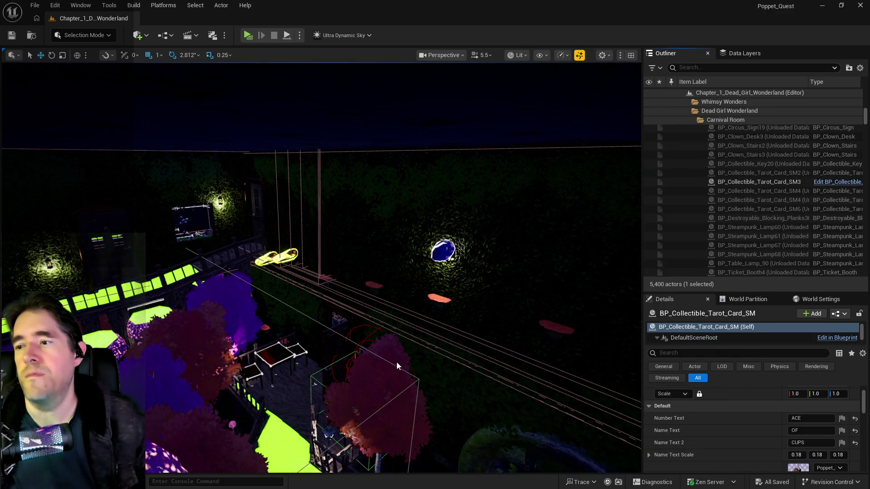
pyautogui.hotkey('ctrl', 's')
pyautogui.press('f')
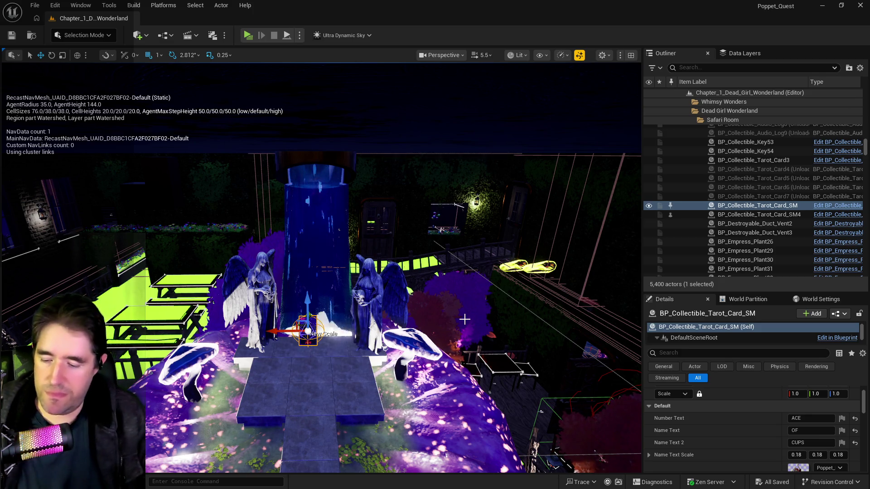
pyautogui.moveTo(317, 272)
pyautogui.mouseDown()
pyautogui.moveTo(245, 235)
pyautogui.moveTo(296, 289)
pyautogui.moveTo(290, 242)
pyautogui.moveTo(389, 330)
pyautogui.moveTo(327, 289)
pyautogui.mouseUp()
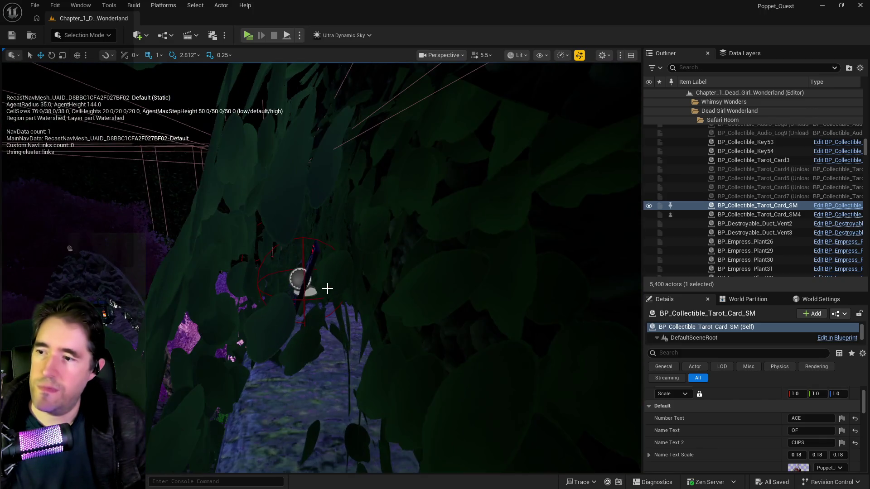
pyautogui.click(306, 275)
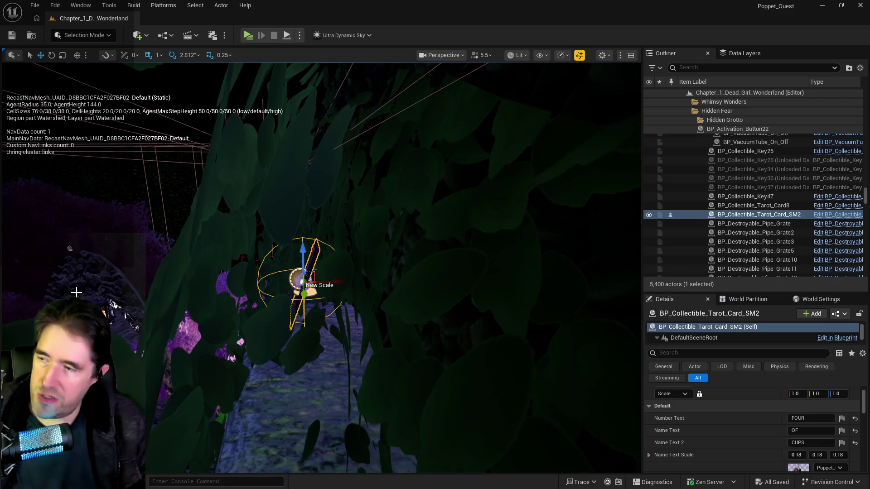
# Step: Fly down to the Hidden Grotto stairwell, select the spiral stair, and open options over the roof platform
pyautogui.press('1')
pyautogui.press('f')
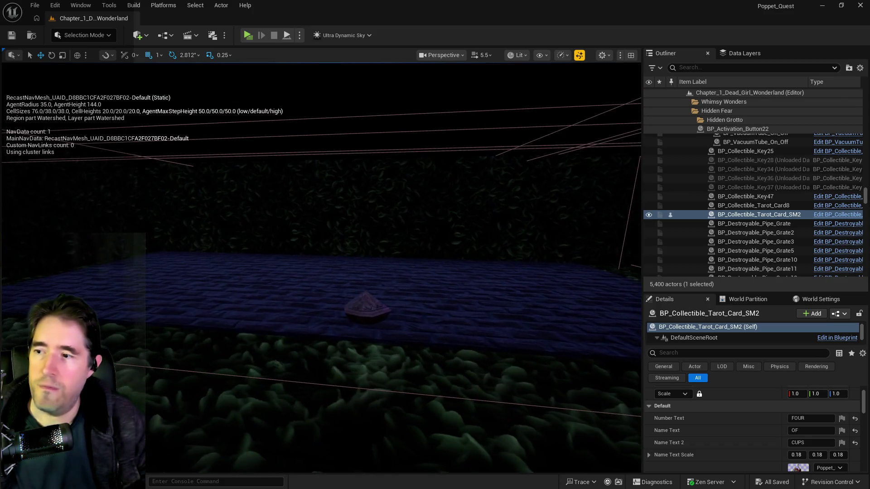
pyautogui.click(353, 309)
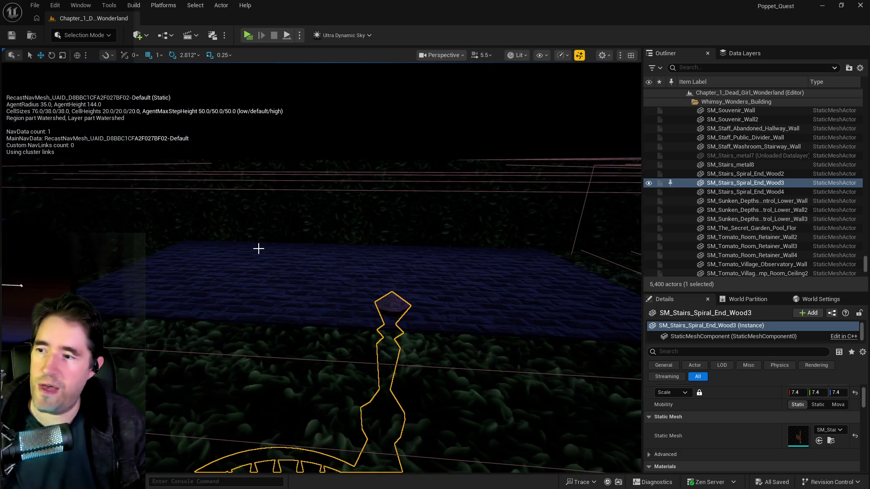
pyautogui.rightClick(247, 252)
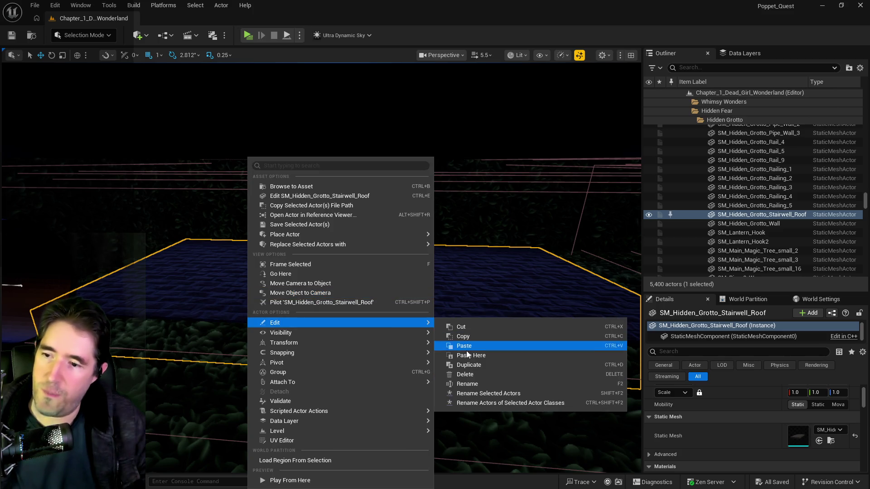
# Step: Paste a tarot card copy, raise it above the stairwell roof, and set its yaw rotation
pyautogui.click(469, 355)
pyautogui.moveTo(243, 226); pyautogui.dragTo(243, 188)
pyautogui.press('f')
pyautogui.moveTo(617, 372); pyautogui.dragTo(617, 372)
pyautogui.scroll(-5, 833, 450)
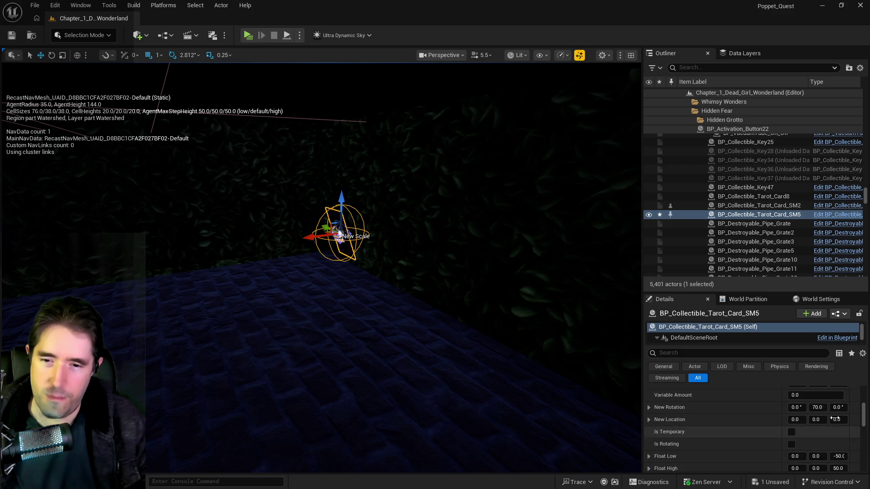
pyautogui.click(837, 407)
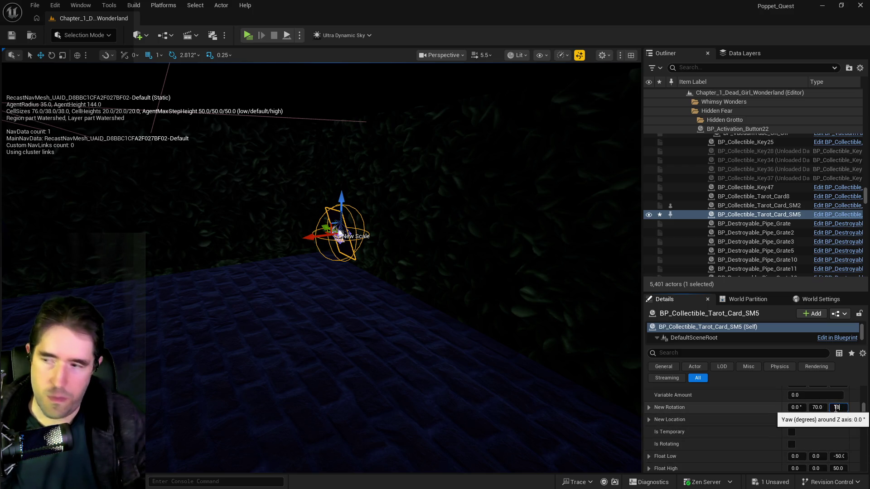
pyautogui.press('Return')
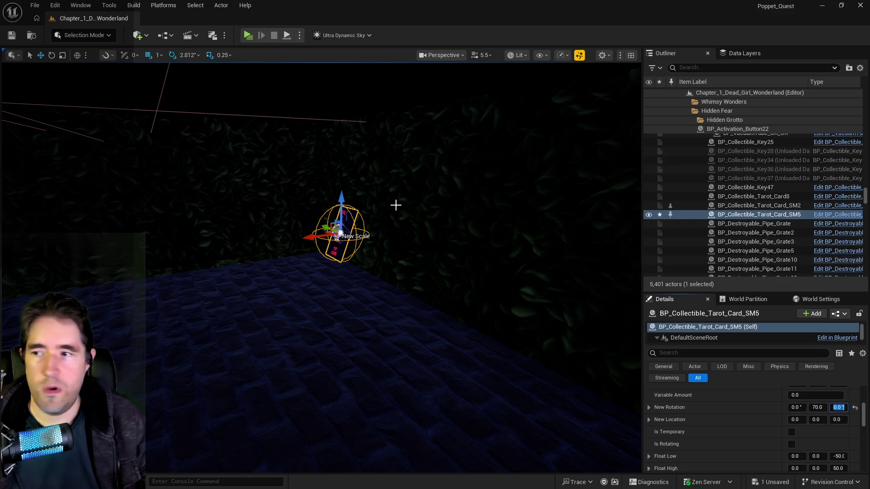
# Step: Set the card's Item Name to 'Four Of Wands' and Name Text 2 to 'WANDS'
pyautogui.scroll(3, 771, 439)
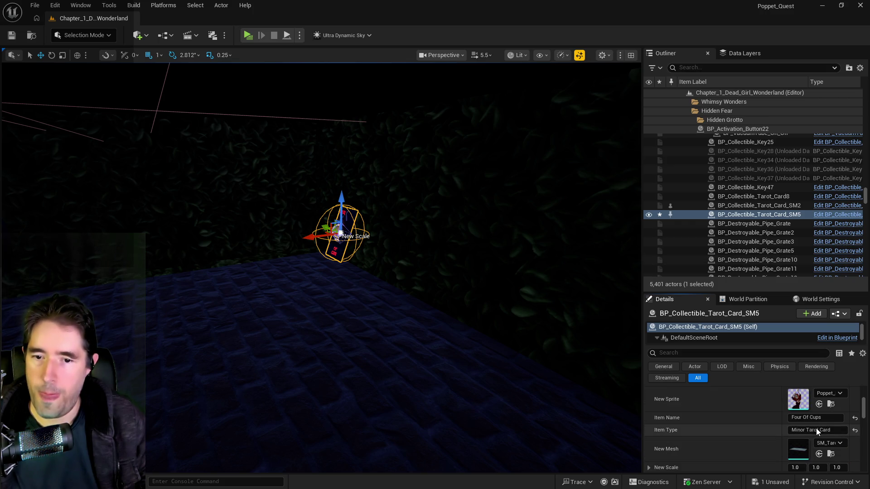
pyautogui.doubleClick(827, 419)
pyautogui.write('wANDS')
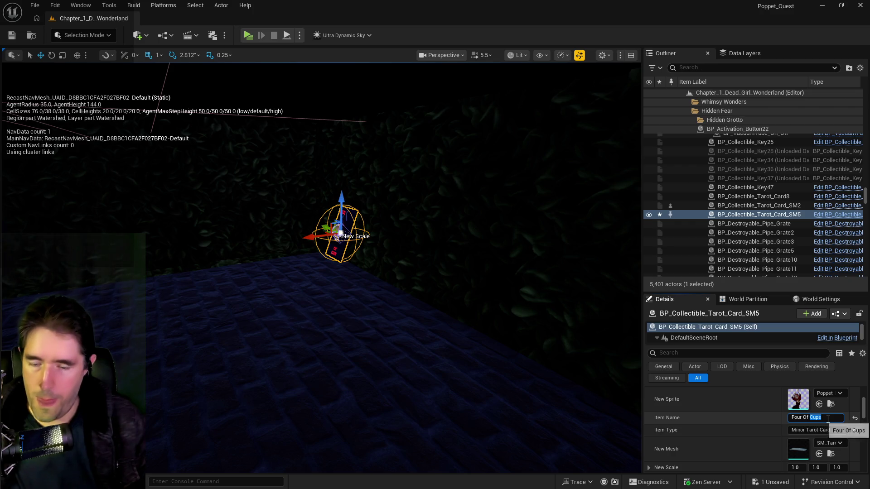
pyautogui.press('BackSpace')
pyautogui.press('BackSpace')
pyautogui.press('BackSpace')
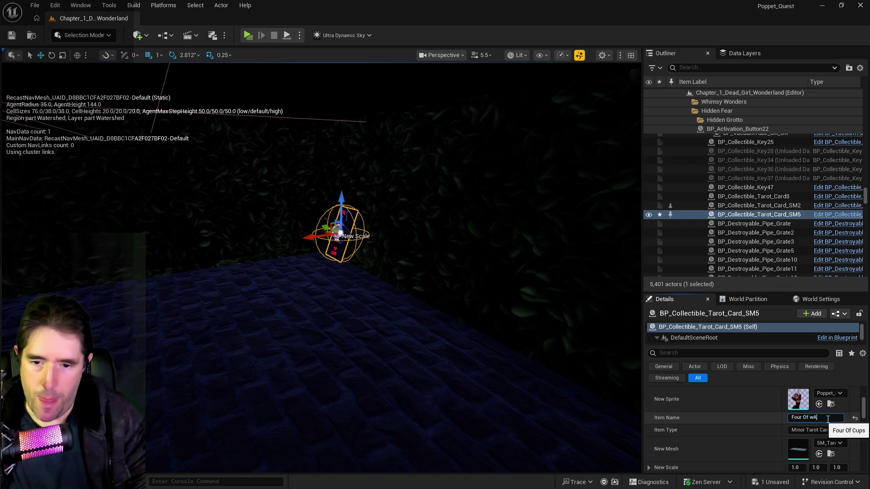
pyautogui.write('Wands')
pyautogui.press('Tab')
pyautogui.press('Tab')
pyautogui.press('Tab')
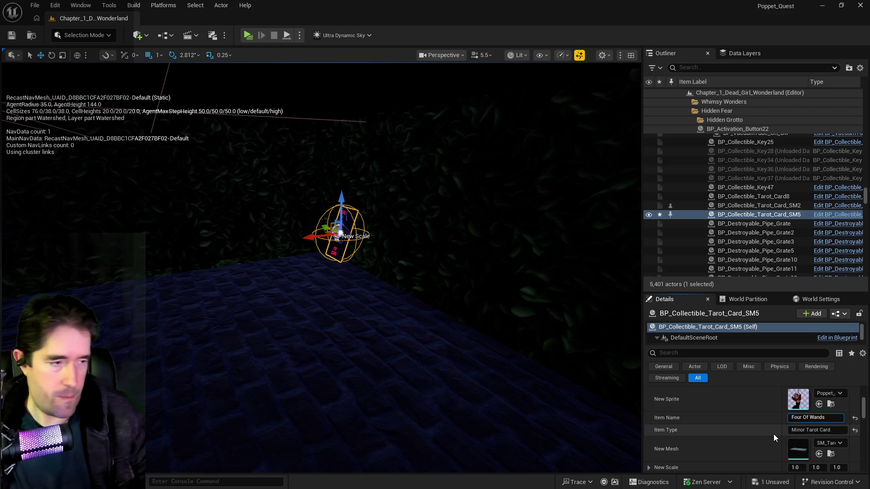
pyautogui.write('WANDS')
pyautogui.press('Return')
pyautogui.scroll(-5, 340, 234)
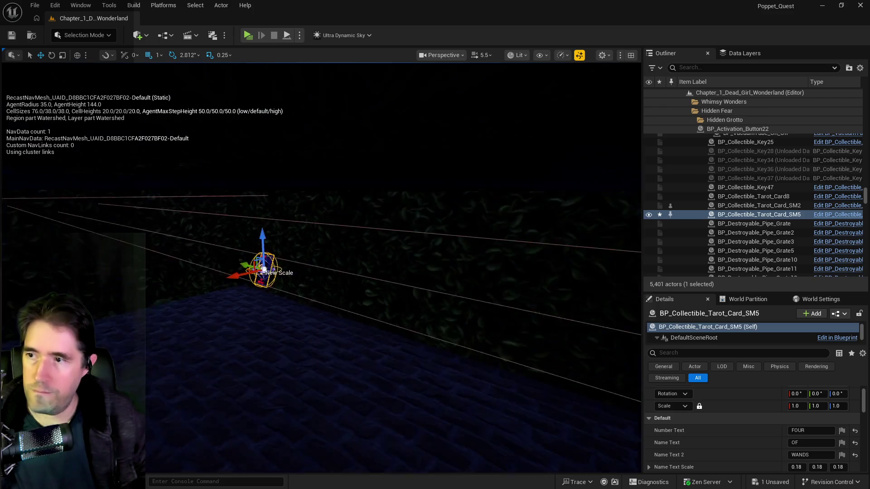
pyautogui.scroll(4, 320, 268)
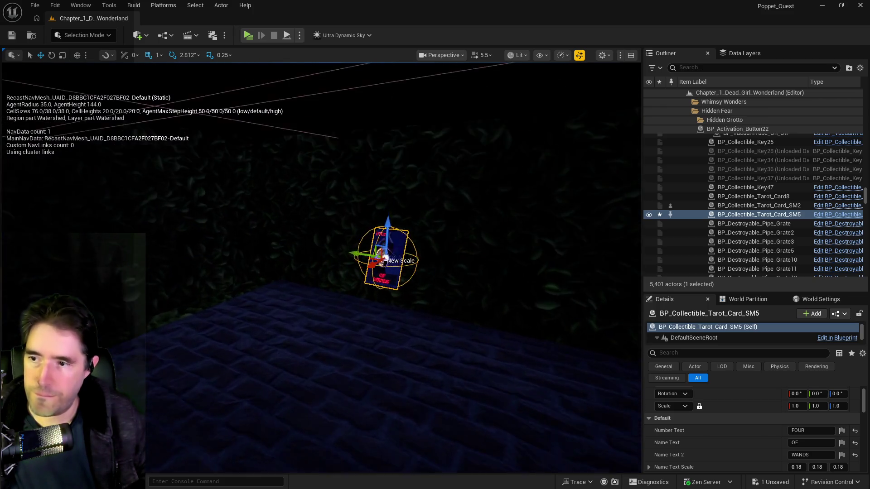
# Step: Centre the view on the new card and switch to the Chapter 2 doc
pyautogui.press('f')
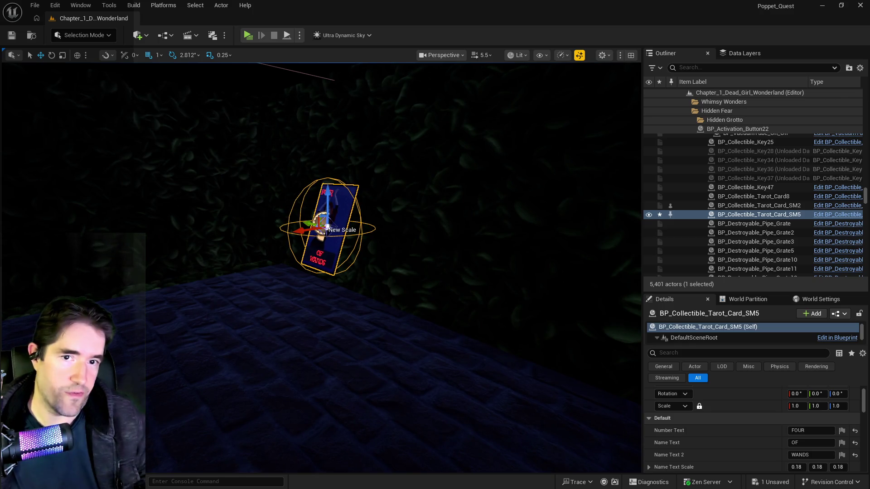
pyautogui.hotkey('alt', 'Tab')
pyautogui.scroll(-5, 495, 198)
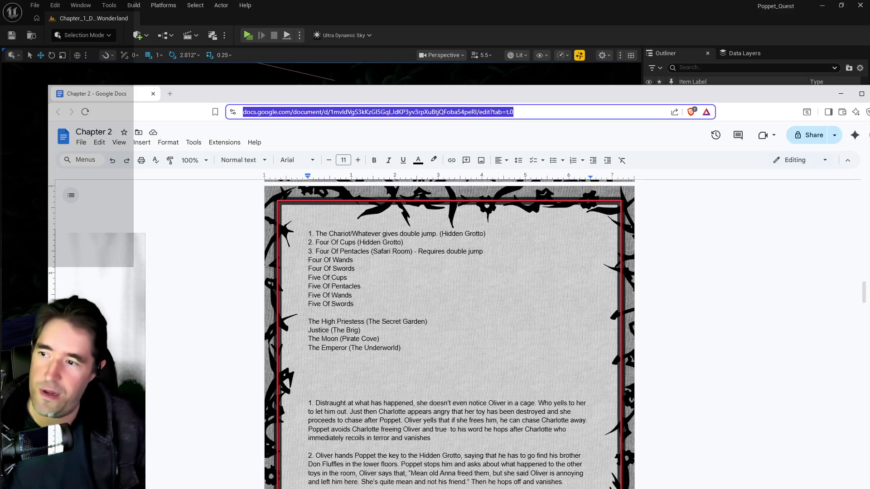
# Step: Make list item 4 read '4. Four Of Wands (Hidden Grotto)'
pyautogui.click(309, 259)
pyautogui.write('4.')
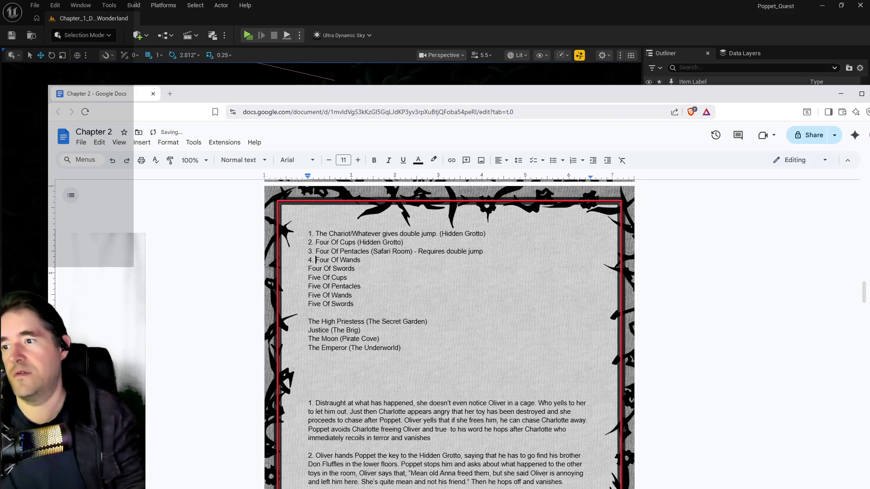
pyautogui.click(370, 260)
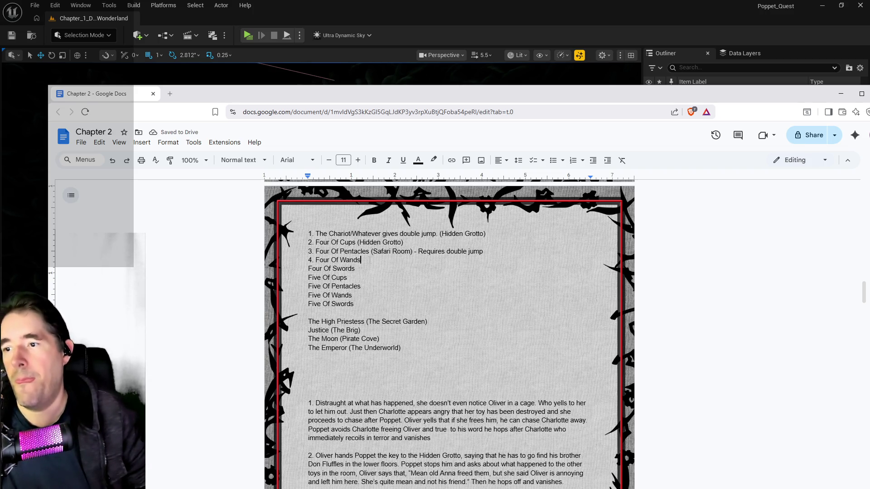
pyautogui.write('(')
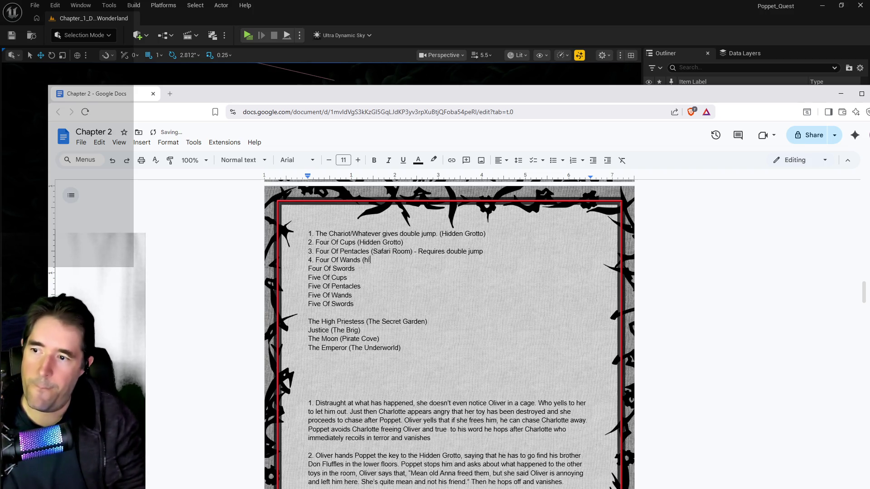
pyautogui.write('Hidden ')
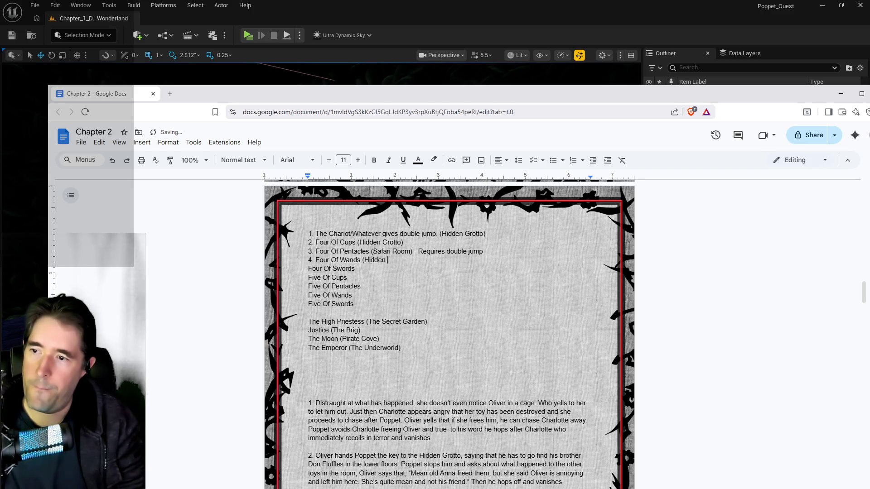
pyautogui.write('Grotto)')
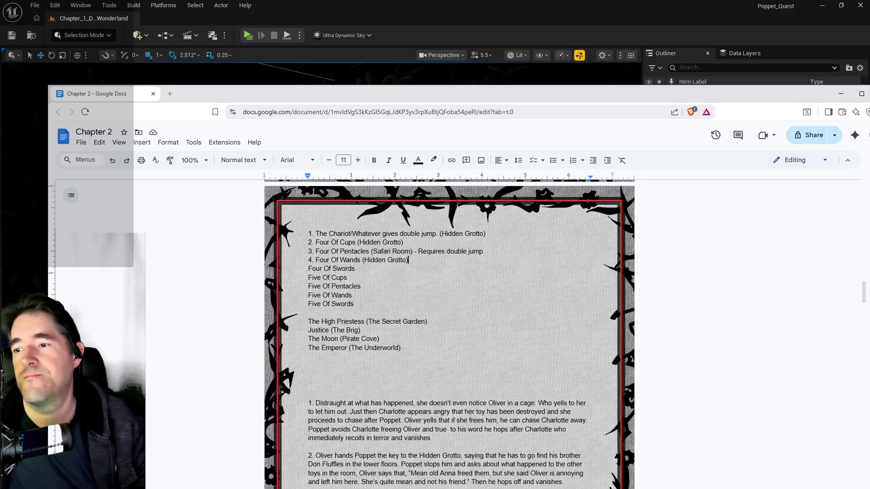
pyautogui.scroll(4, 381, 331)
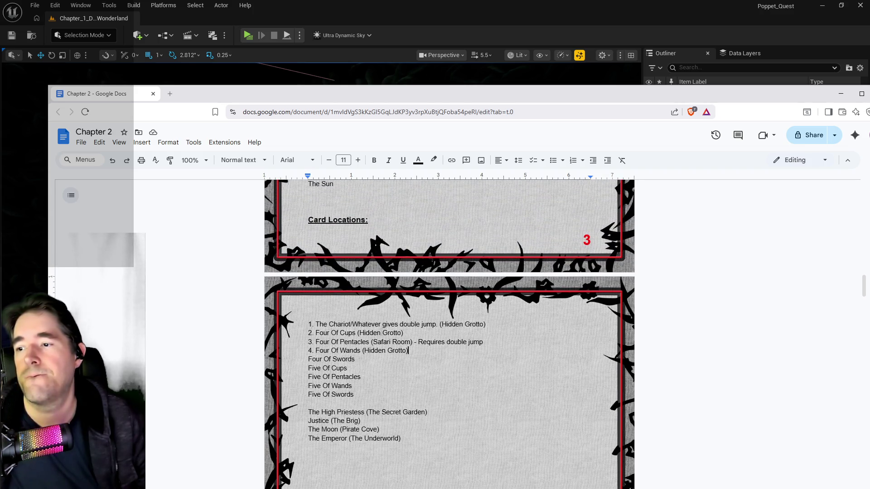
# Step: Bring the Chapter 3 doc alongside for reference and delete The Hanged Man from the remaining cards
pyautogui.scroll(-2, 381, 330)
pyautogui.scroll(-1, 448, 336)
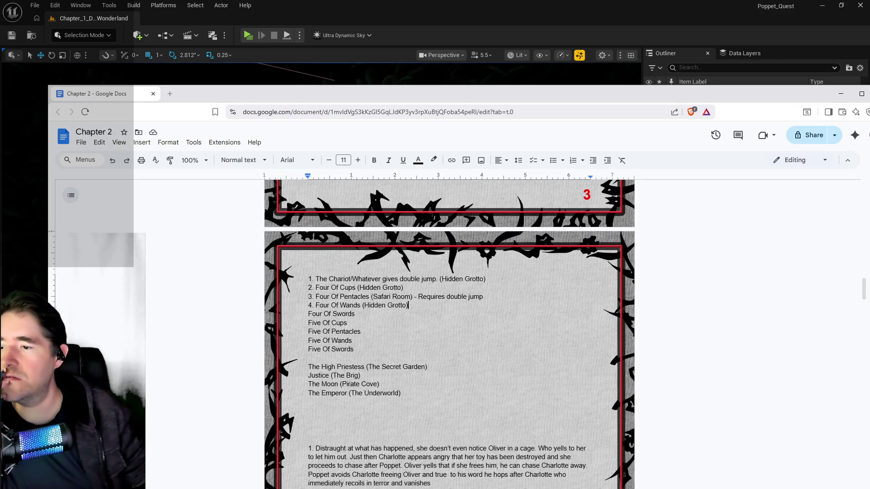
pyautogui.scroll(4, 449, 335)
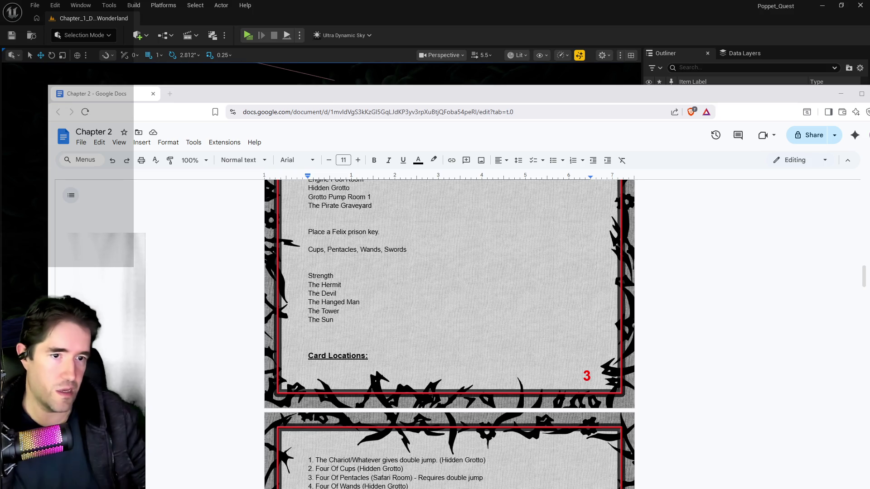
pyautogui.moveTo(869, 64)
pyautogui.mouseDown()
pyautogui.moveTo(644, 63)
pyautogui.moveTo(869, 78)
pyautogui.mouseUp()
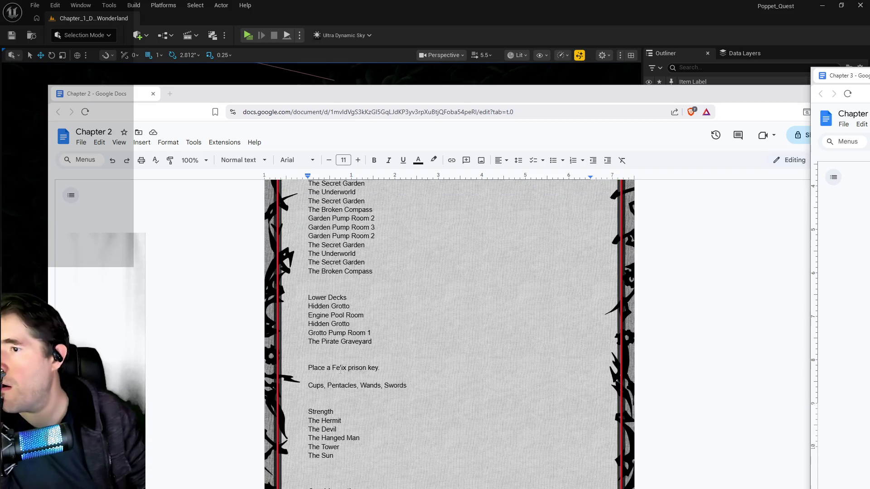
pyautogui.scroll(-3, 338, 370)
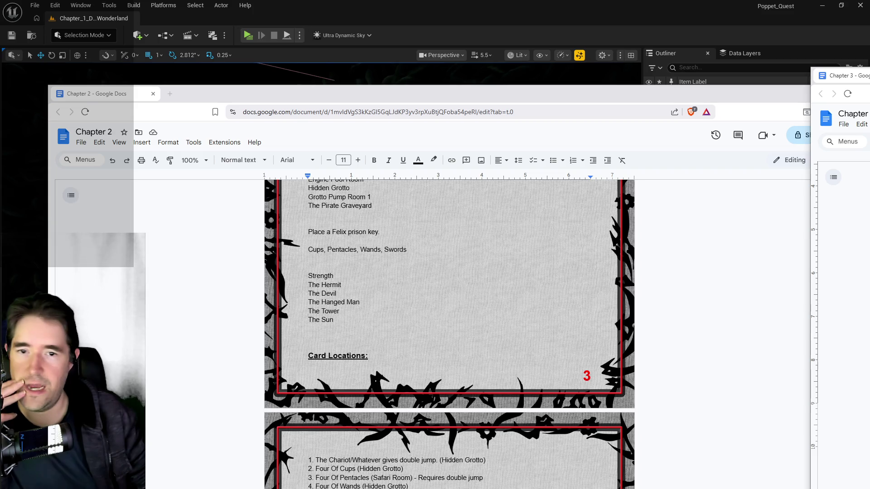
pyautogui.scroll(-2, 487, 326)
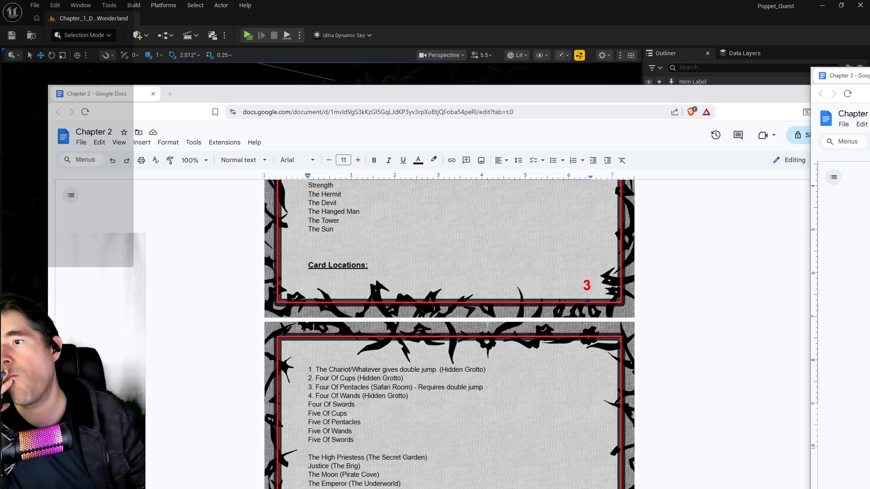
pyautogui.scroll(2, 487, 325)
pyautogui.scroll(-1, 487, 326)
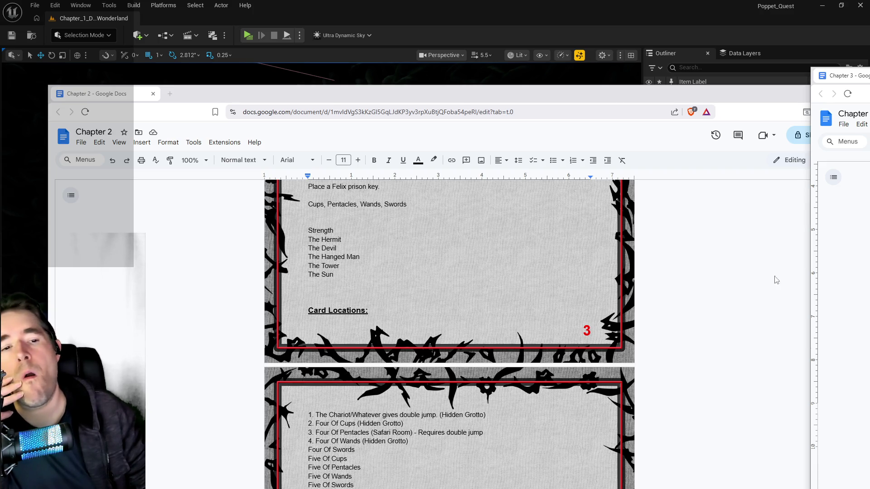
pyautogui.moveTo(361, 256); pyautogui.dragTo(304, 259)
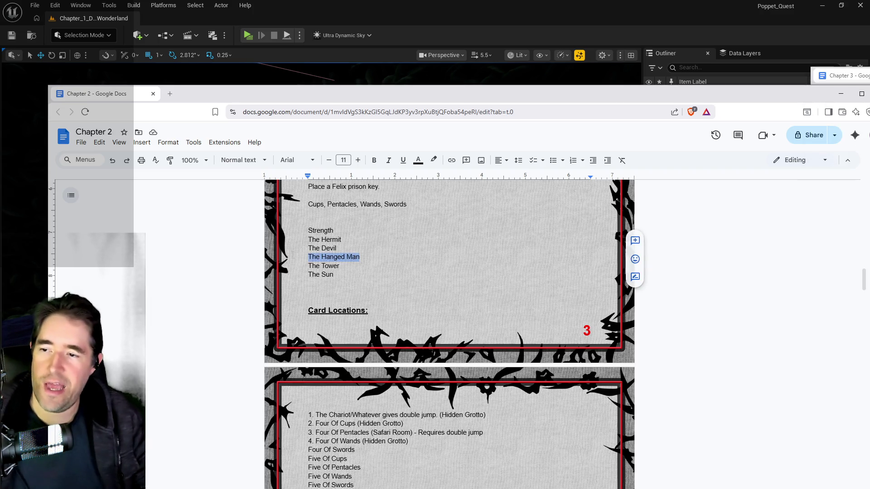
pyautogui.press('BackSpace')
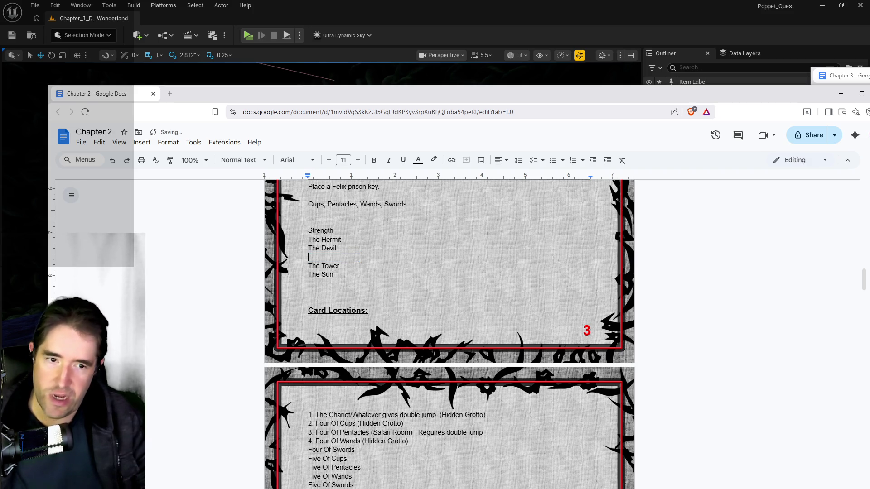
# Step: Delete The Hermit line from the remaining cards list
pyautogui.hotkey('alt', 'Tab')
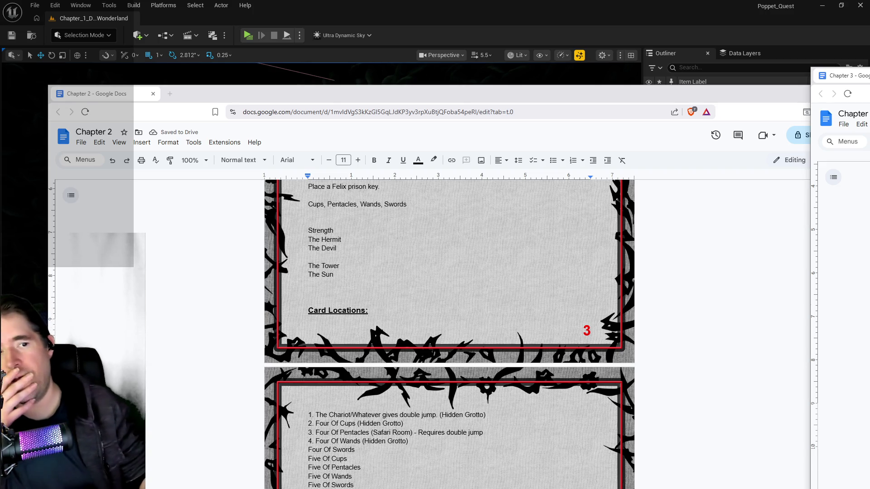
pyautogui.scroll(-2, 553, 375)
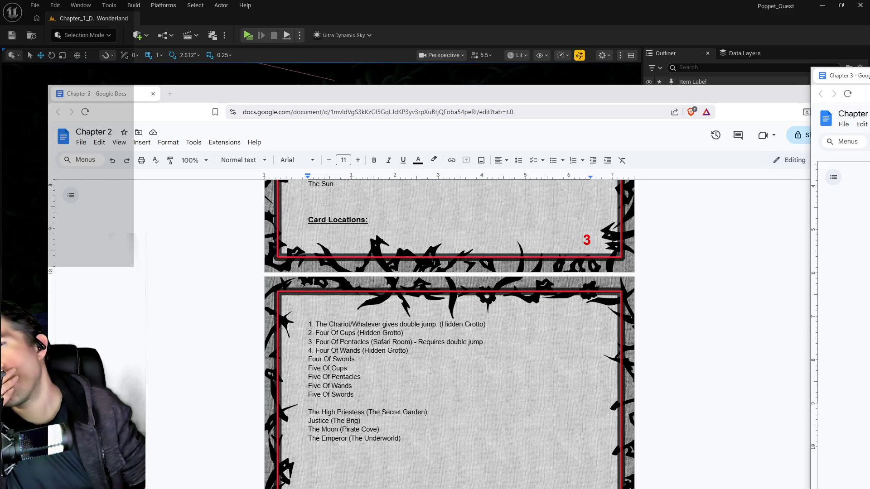
pyautogui.scroll(3, 430, 370)
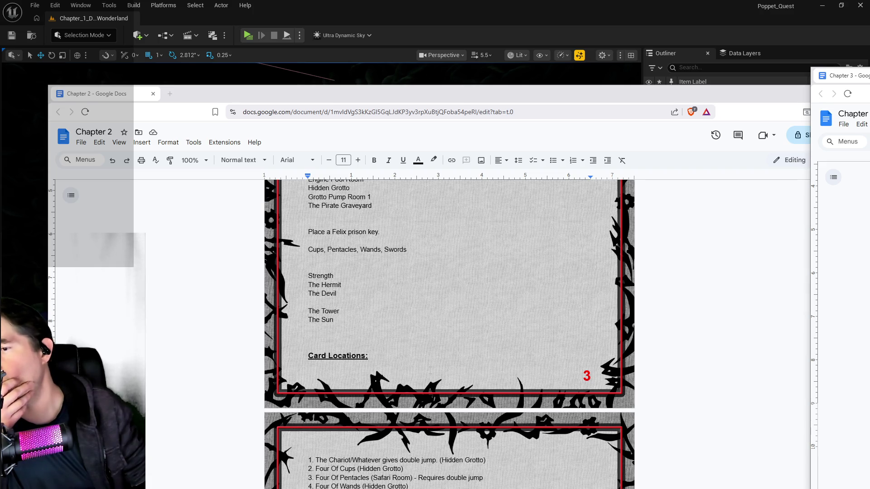
pyautogui.scroll(-1, 430, 370)
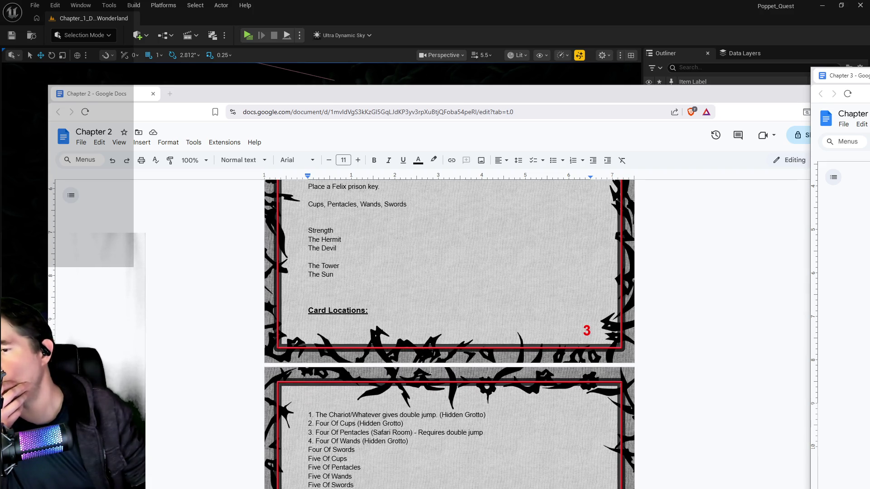
pyautogui.scroll(-2, 430, 370)
pyautogui.scroll(2, 290, 293)
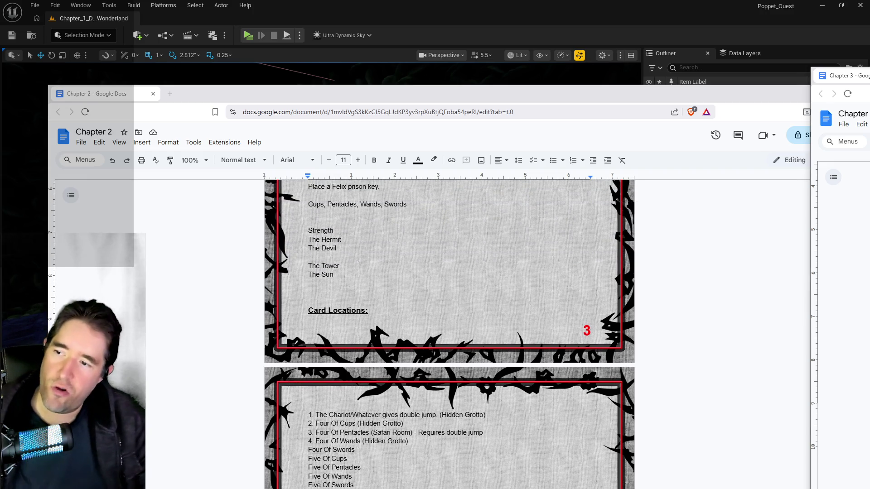
pyautogui.click(331, 240)
pyautogui.doubleClick(331, 239)
pyautogui.moveTo(319, 239); pyautogui.dragTo(308, 239)
pyautogui.press('BackSpace')
pyautogui.scroll(-4, 449, 335)
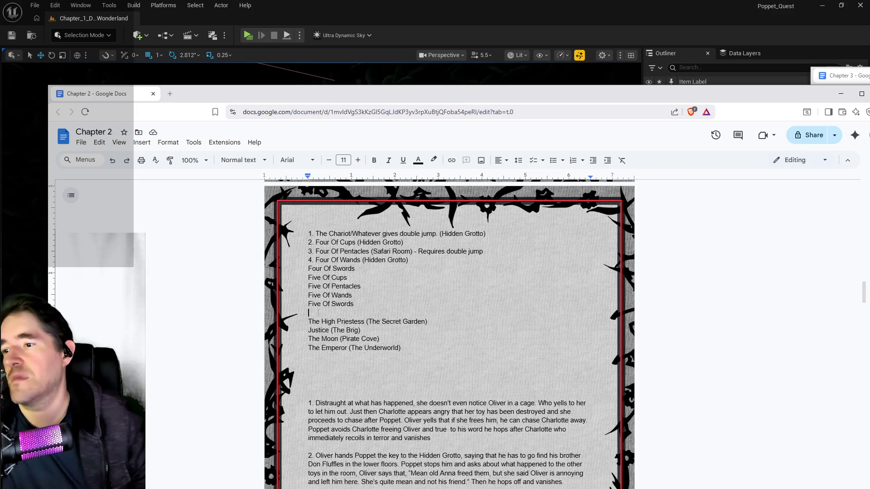
# Step: Add 'The Hermit' on a new line below Five Of Swords in the card locations
pyautogui.press('Return')
pyautogui.write('The Hermit')
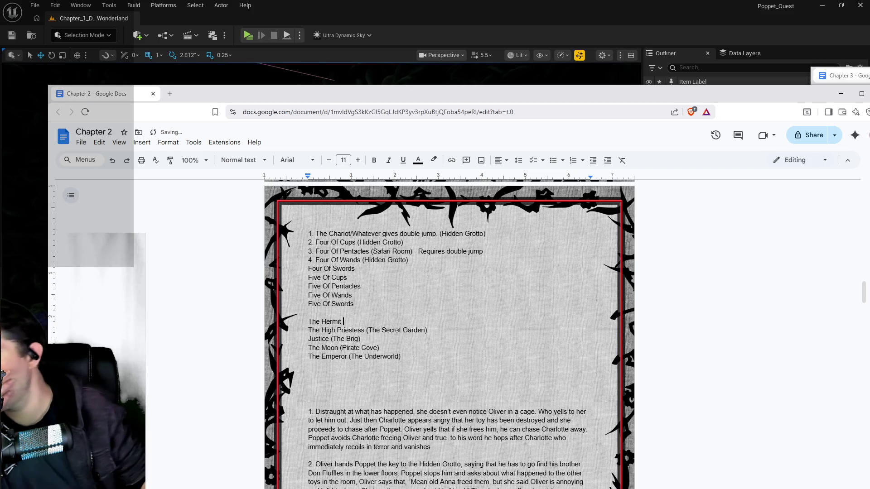
pyautogui.scroll(3, 397, 331)
pyautogui.scroll(1, 397, 332)
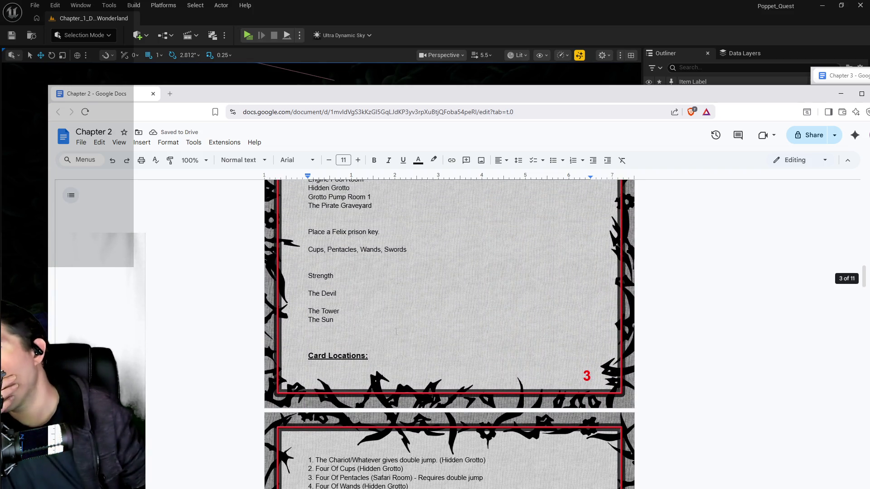
pyautogui.scroll(-3, 396, 332)
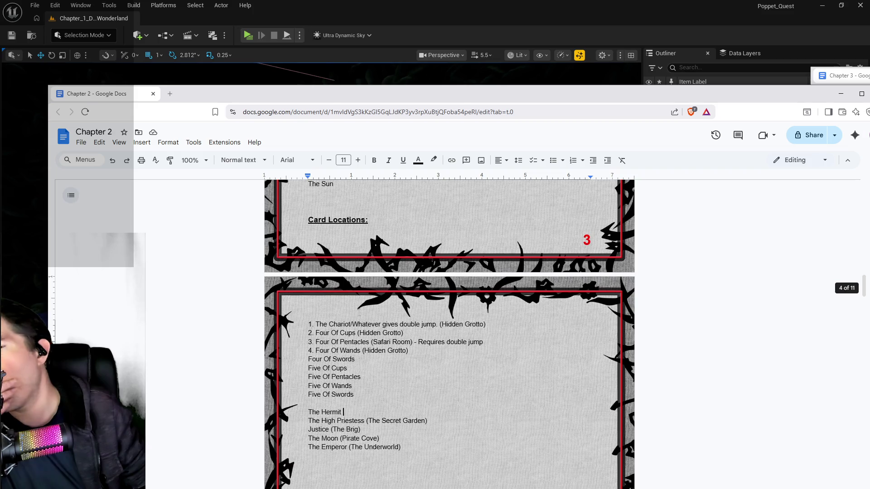
pyautogui.scroll(2, 359, 312)
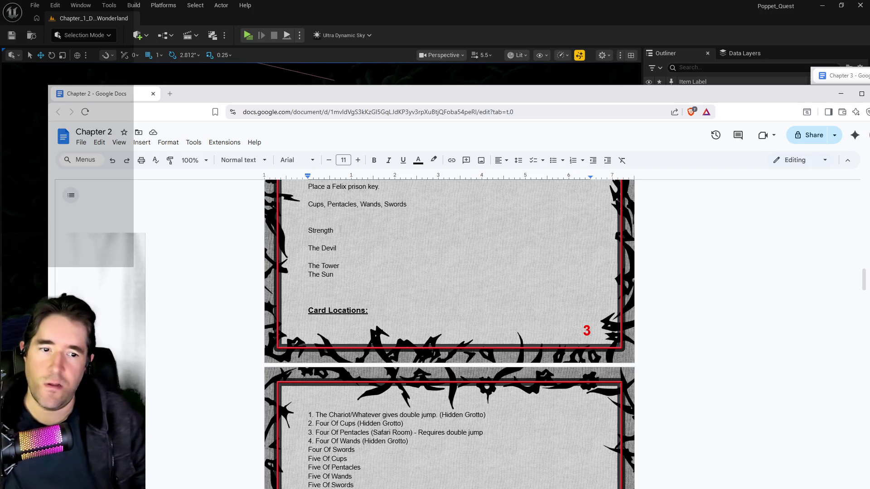
# Step: Move Strength from the remaining cards into the card locations list above The Hermit
pyautogui.moveTo(334, 231); pyautogui.dragTo(308, 231)
pyautogui.moveTo(308, 266); pyautogui.dragTo(339, 266)
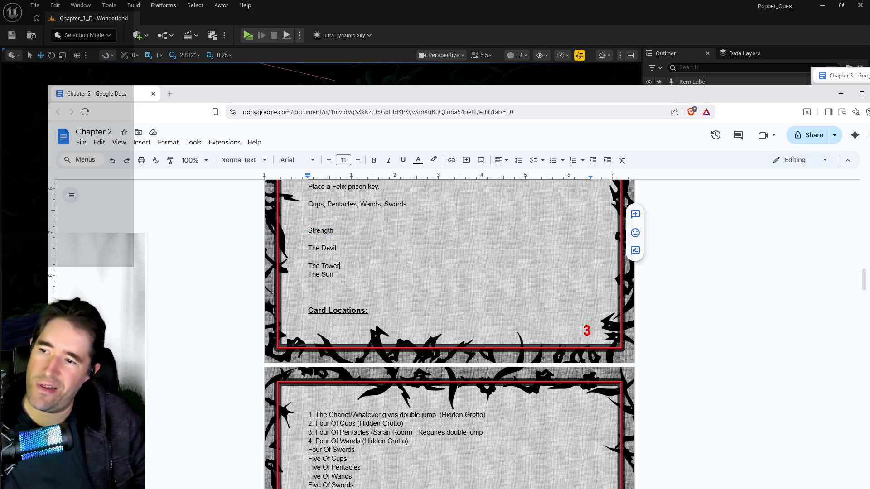
pyautogui.moveTo(334, 231); pyautogui.dragTo(308, 230)
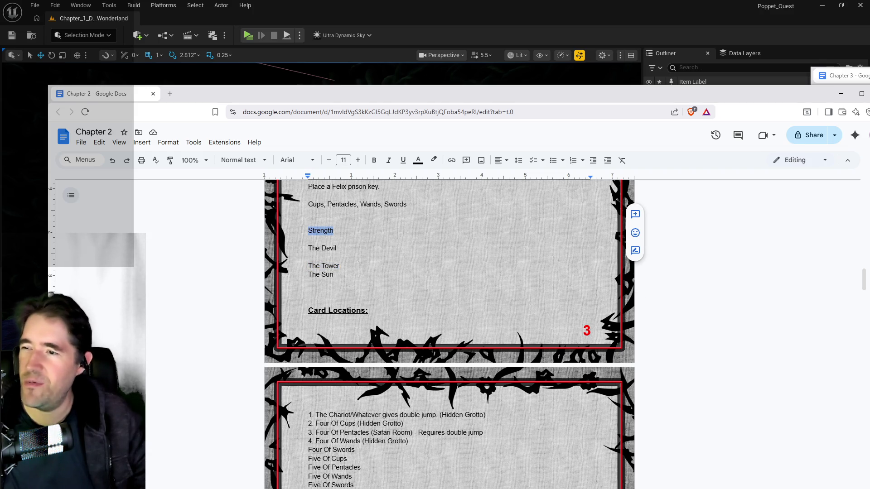
pyautogui.press('BackSpace')
pyautogui.scroll(-3, 449, 334)
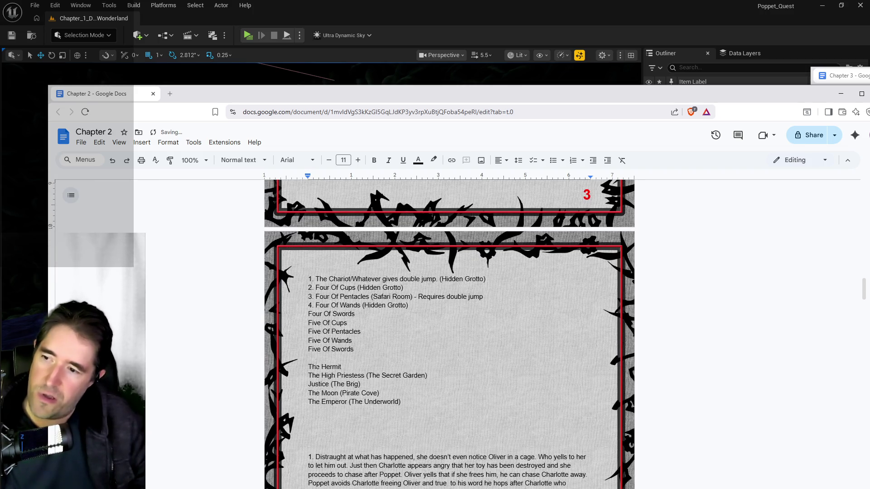
pyautogui.hotkey('ctrl', 'z')
pyautogui.hotkey('ctrl', 'z')
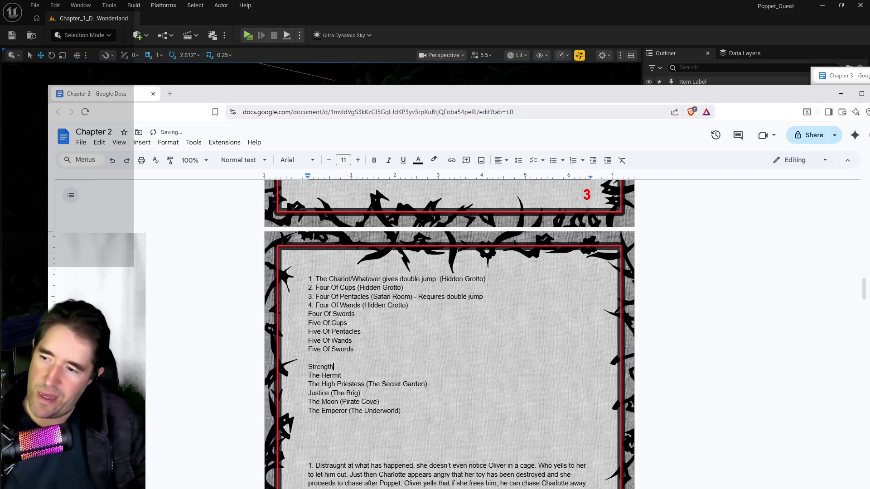
pyautogui.scroll(5, 323, 339)
# Step: Delete The Devil, The Tower and The Sun lines, then bring the Chapter 3 doc forward
pyautogui.click(324, 347)
pyautogui.press('BackSpace')
pyautogui.moveTo(338, 357)
pyautogui.mouseDown()
pyautogui.moveTo(309, 347)
pyautogui.moveTo(308, 338)
pyautogui.mouseUp()
pyautogui.hotkey('ctrl', 'c')
pyautogui.press('BackSpace')
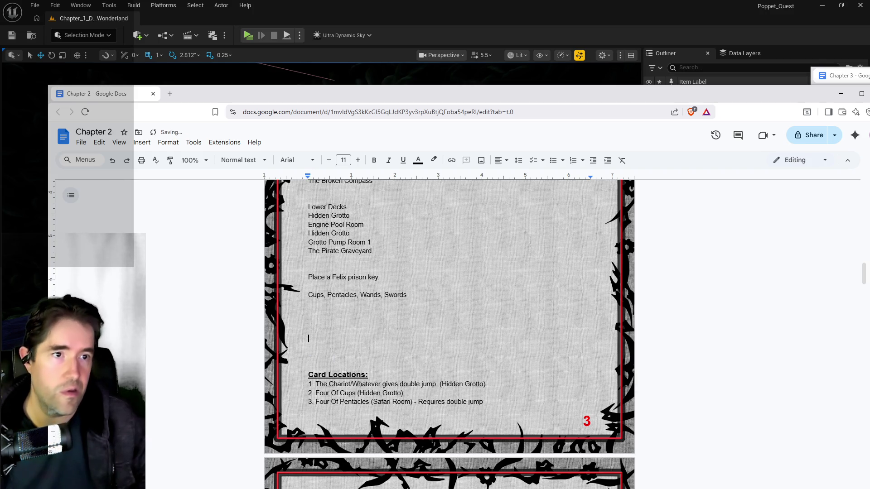
pyautogui.moveTo(843, 75); pyautogui.dragTo(198, 100)
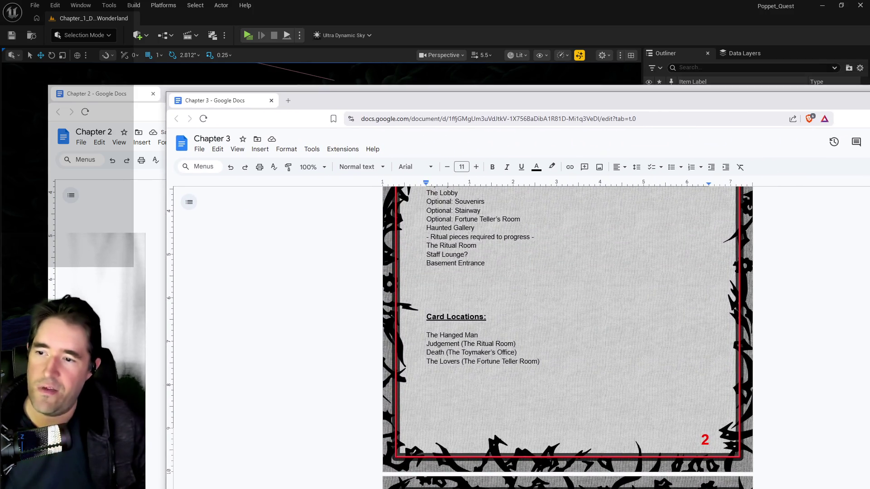
pyautogui.press('Up')
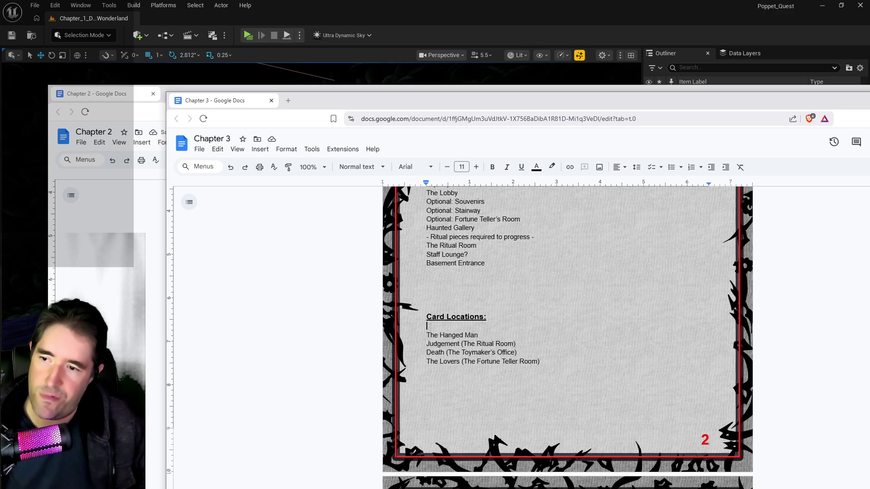
pyautogui.hotkey('ctrl', 'v')
pyautogui.moveTo(198, 100); pyautogui.dragTo(795, 118)
pyautogui.scroll(-5, 492, 379)
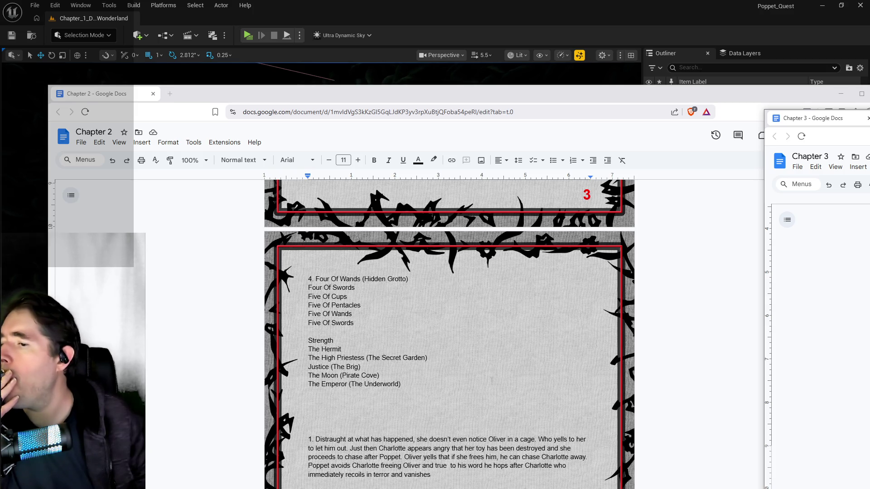
pyautogui.scroll(4, 492, 379)
pyautogui.scroll(-2, 492, 380)
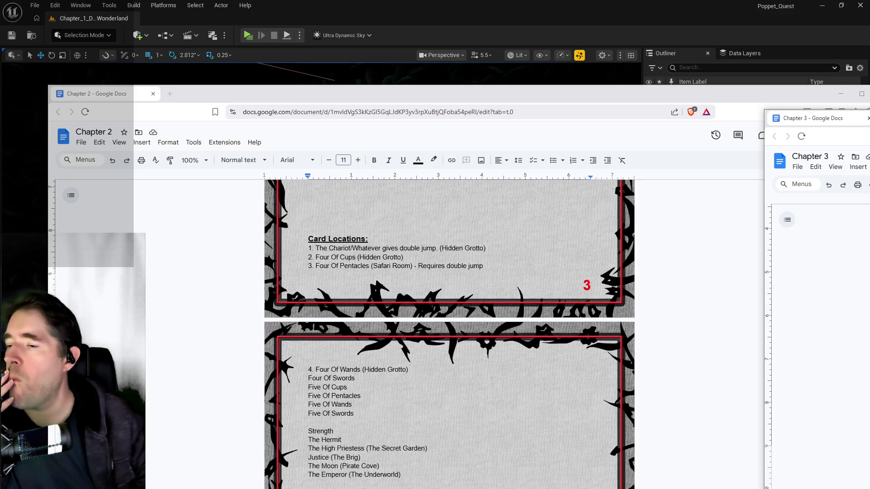
pyautogui.scroll(-1, 492, 381)
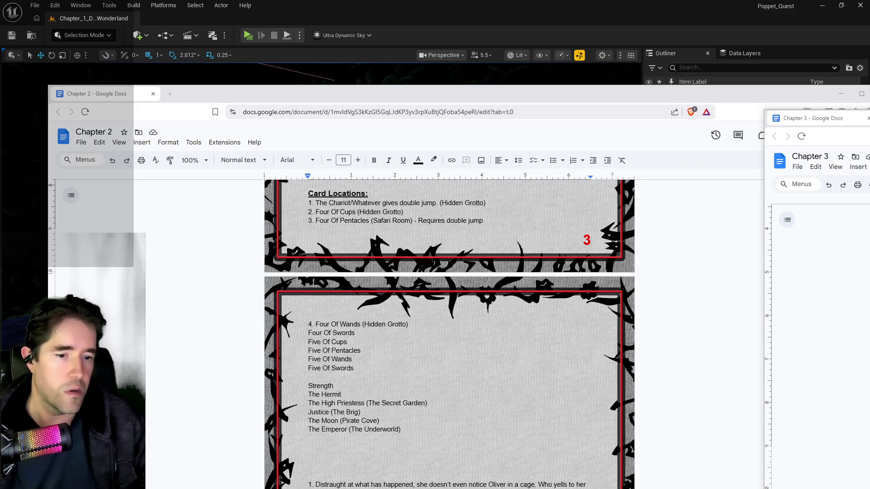
pyautogui.moveTo(869, 104)
pyautogui.mouseDown()
pyautogui.moveTo(722, 117)
pyautogui.moveTo(584, 111)
pyautogui.mouseUp()
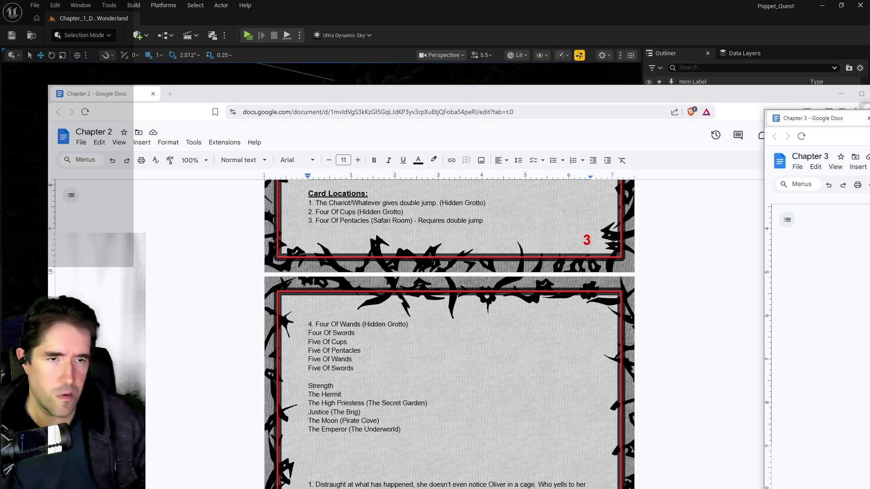
pyautogui.moveTo(869, 119)
pyautogui.mouseDown()
pyautogui.moveTo(797, 169)
pyautogui.moveTo(773, 156)
pyautogui.moveTo(869, 121)
pyautogui.mouseUp()
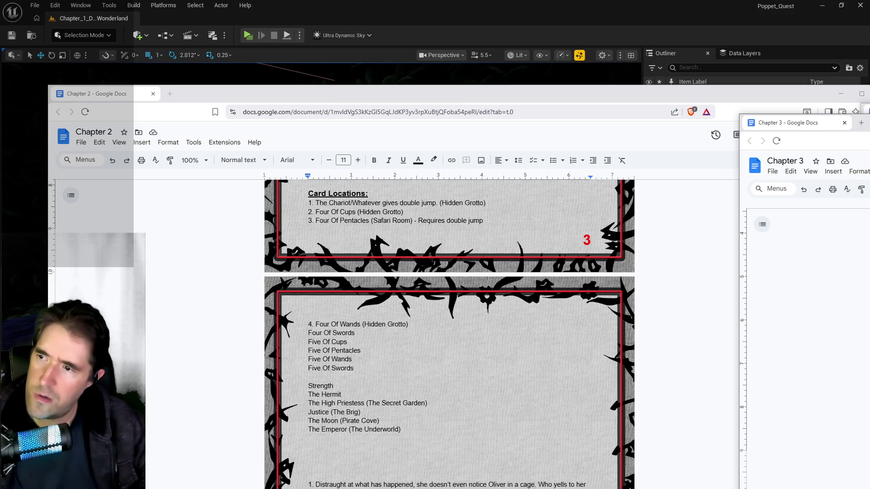
pyautogui.moveTo(869, 121)
pyautogui.mouseDown()
pyautogui.moveTo(769, 155)
pyautogui.moveTo(704, 158)
pyautogui.mouseUp()
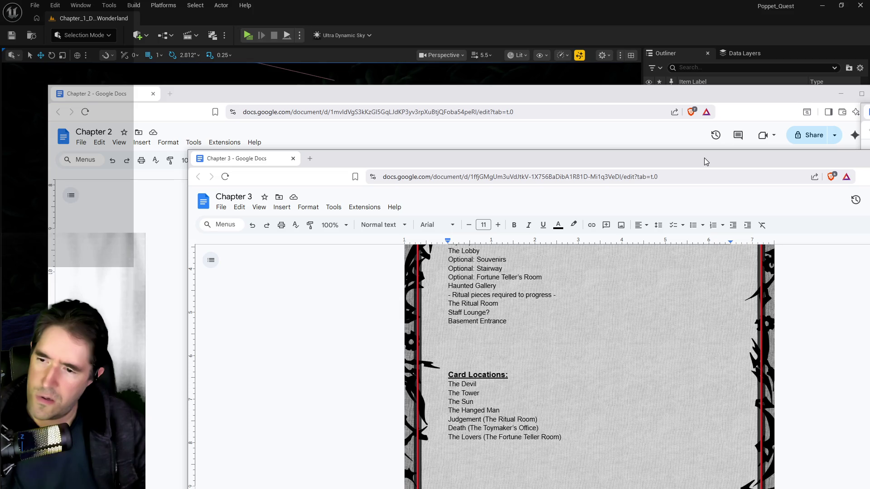
pyautogui.moveTo(704, 158)
pyautogui.mouseDown()
pyautogui.moveTo(869, 132)
pyautogui.moveTo(869, 109)
pyautogui.moveTo(851, 114)
pyautogui.mouseUp()
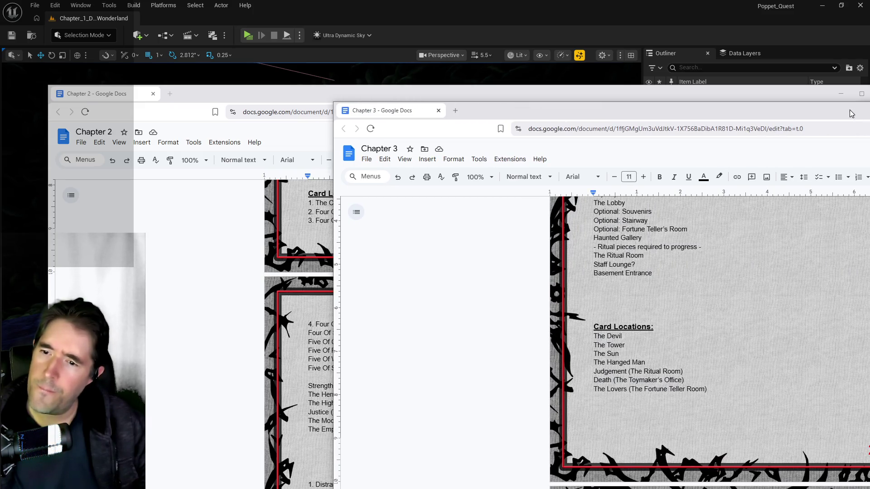
pyautogui.moveTo(852, 113); pyautogui.dragTo(869, 111)
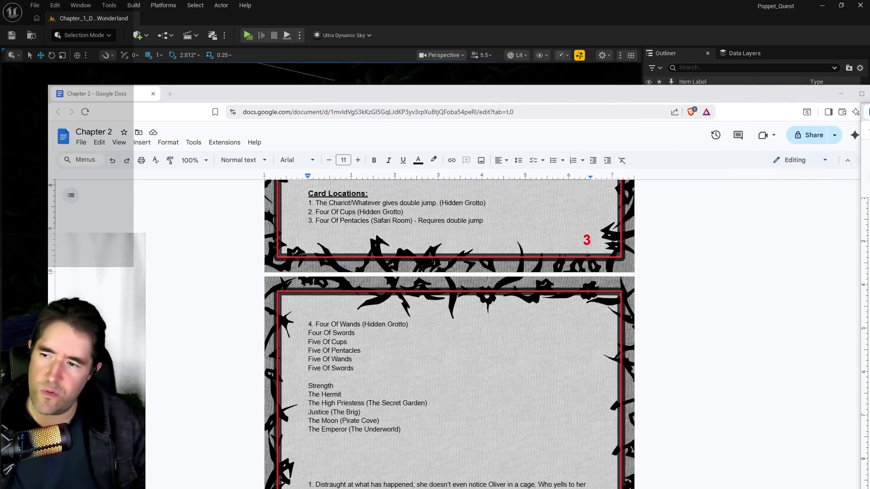
# Step: Scroll Chapter 2 above Card Locations and slide the Chapter 3 window in beside it
pyautogui.scroll(3, 449, 335)
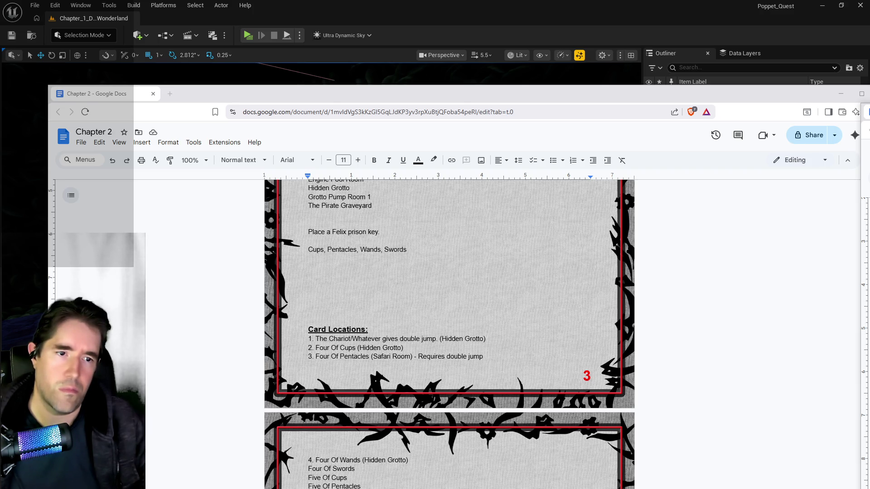
pyautogui.moveTo(869, 127)
pyautogui.mouseDown()
pyautogui.moveTo(869, 146)
pyautogui.moveTo(619, 125)
pyautogui.moveTo(488, 124)
pyautogui.mouseUp()
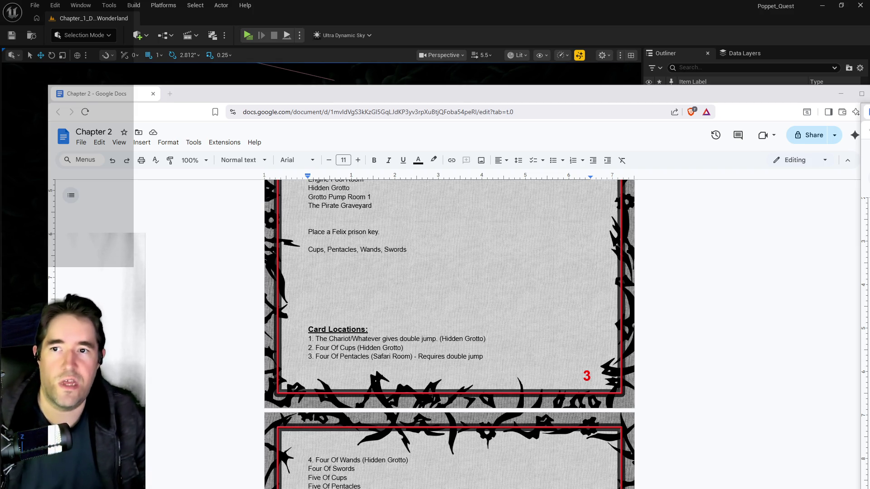
# Step: Return to the Unreal Engine level editor, leaving the Google Docs windows behind
pyautogui.hotkey('alt', 'Tab')
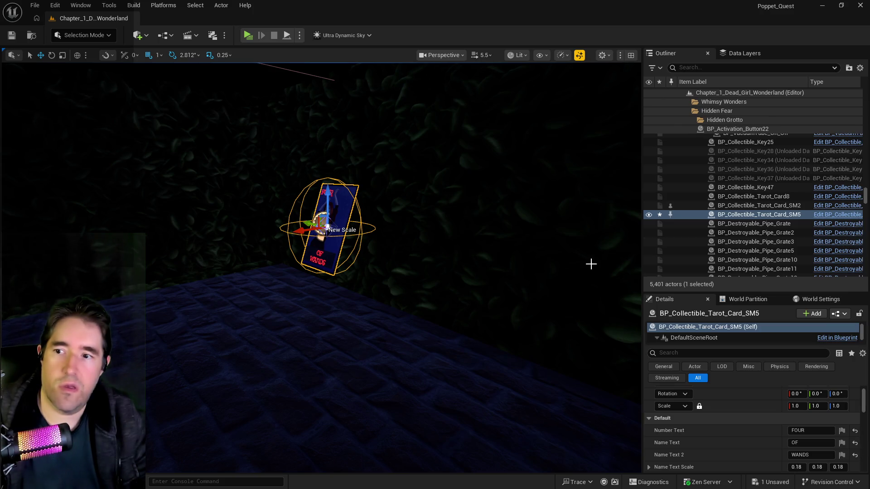
pyautogui.press('f')
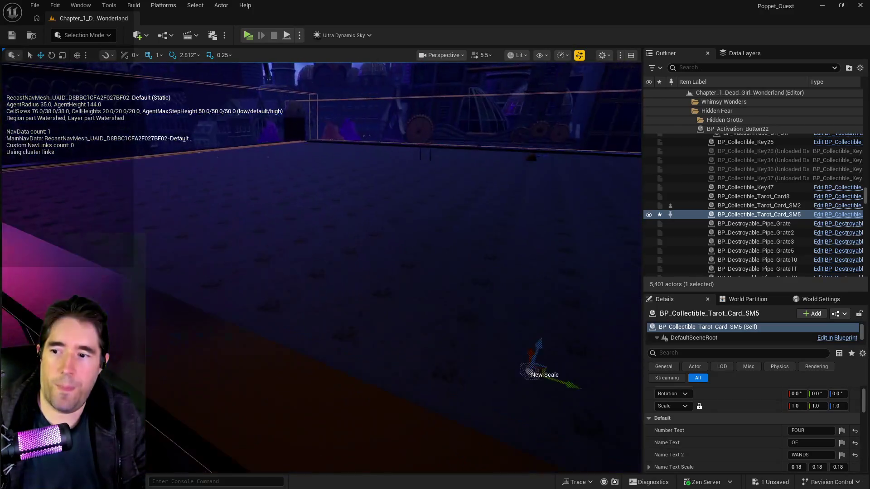
pyautogui.click(357, 258)
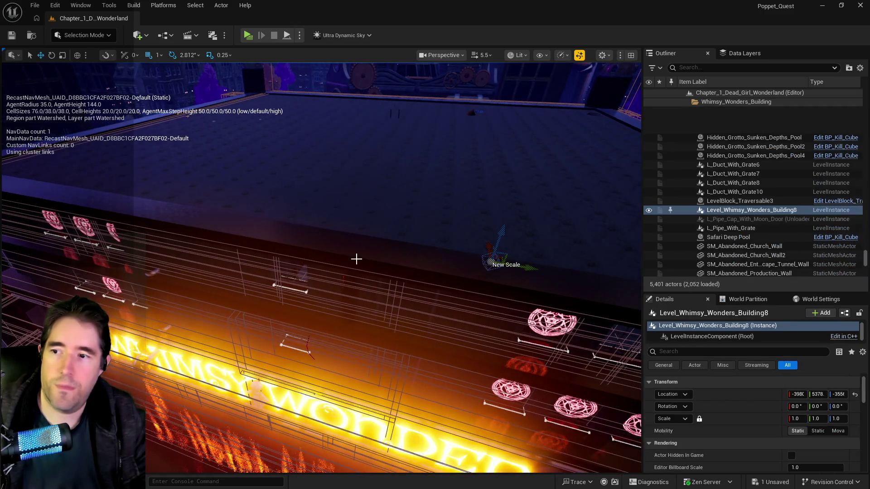
pyautogui.press('f')
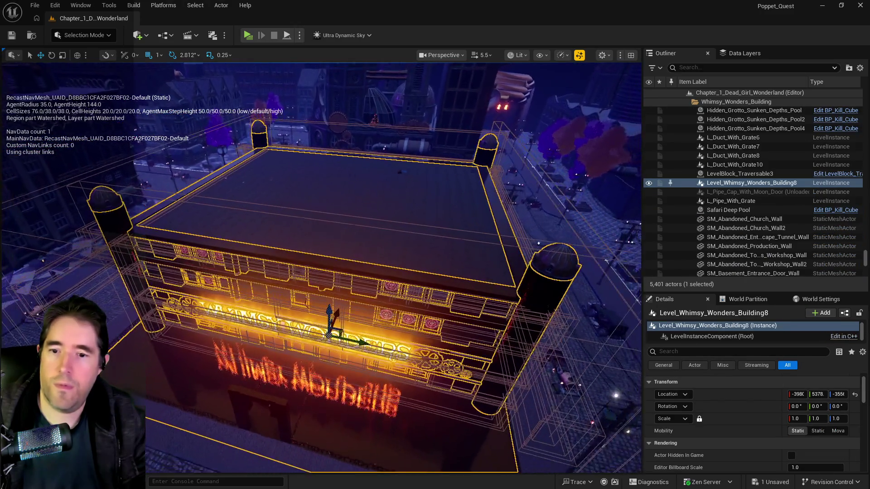
pyautogui.click(837, 406)
pyautogui.write('122')
pyautogui.press('Return')
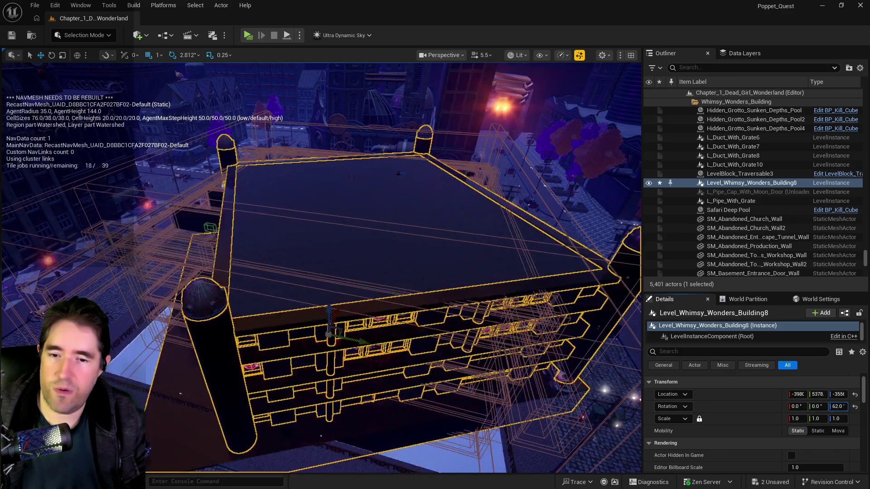
pyautogui.write('133')
pyautogui.press('Return')
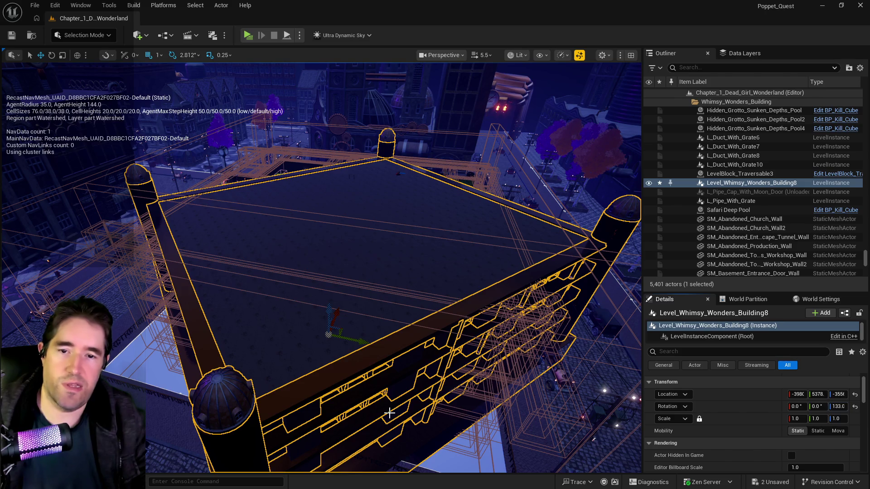
pyautogui.hotkey('ctrl', 'z')
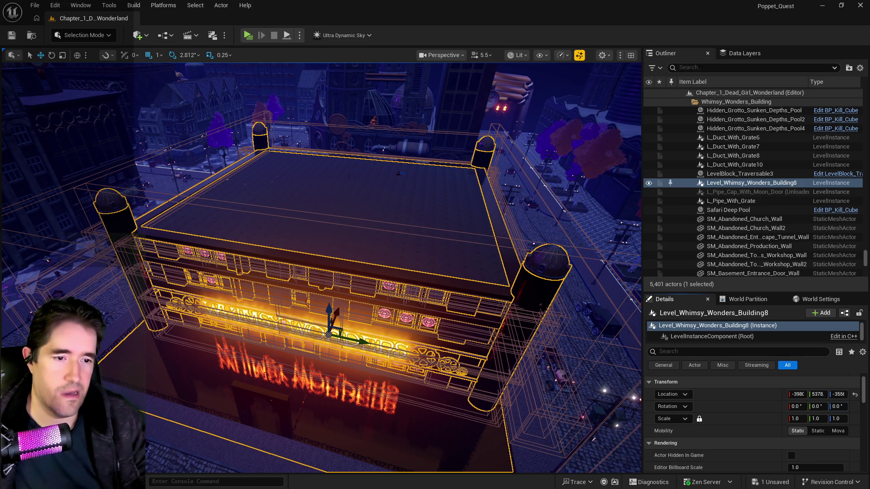
# Step: Replace 'Chariot' with 'The Hanged Man' in Chapter 4's card locations
pyautogui.hotkey('alt', 'Tab')
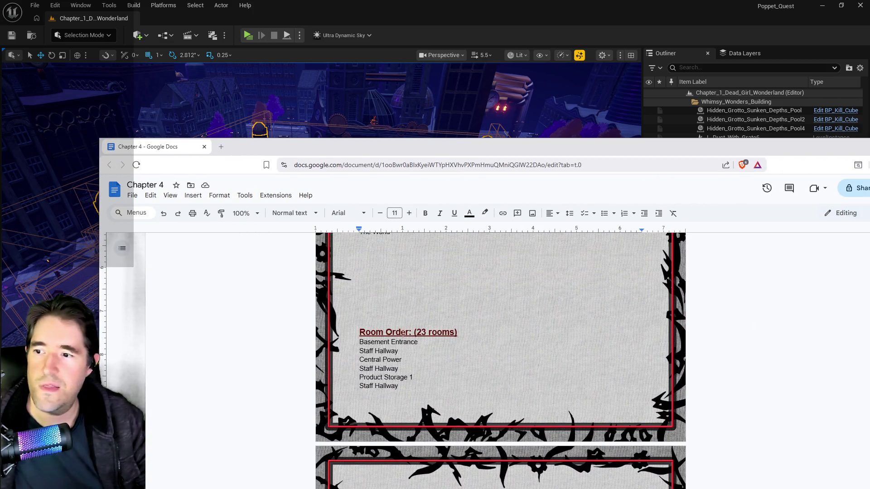
pyautogui.scroll(4, 501, 363)
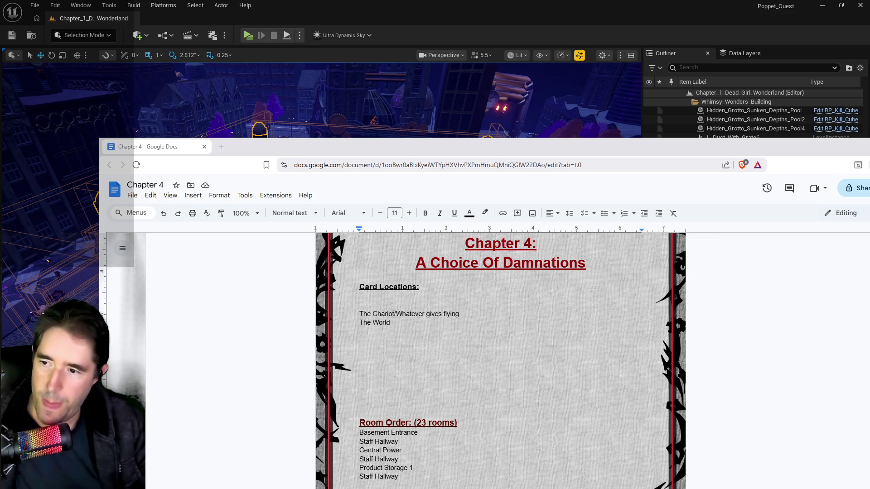
pyautogui.moveTo(389, 315)
pyautogui.mouseDown()
pyautogui.moveTo(359, 314)
pyautogui.moveTo(390, 323)
pyautogui.mouseUp()
pyautogui.write('The Hanged Man')
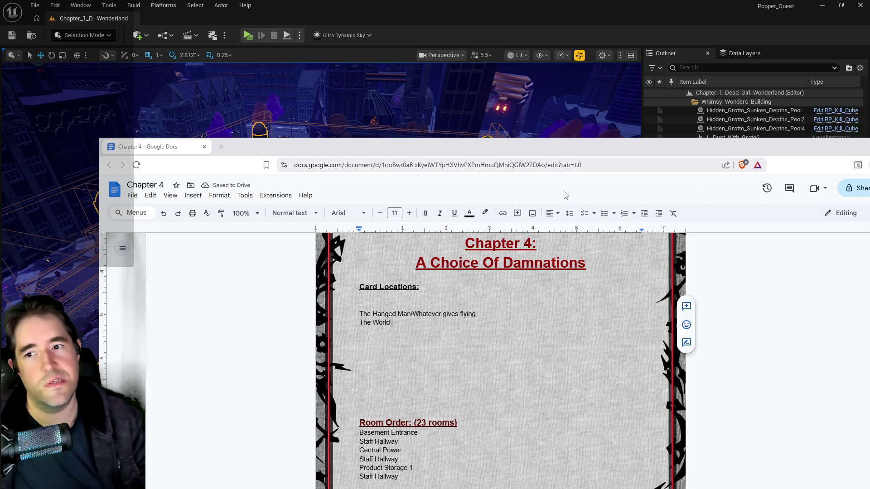
# Step: Slide the Chapter 4 document window off to the right to reveal the Unreal level
pyautogui.moveTo(585, 152)
pyautogui.mouseDown()
pyautogui.moveTo(869, 192)
pyautogui.moveTo(49, 128)
pyautogui.mouseUp()
pyautogui.moveTo(485, 124); pyautogui.dragTo(869, 141)
pyautogui.hotkey('alt', 'Tab')
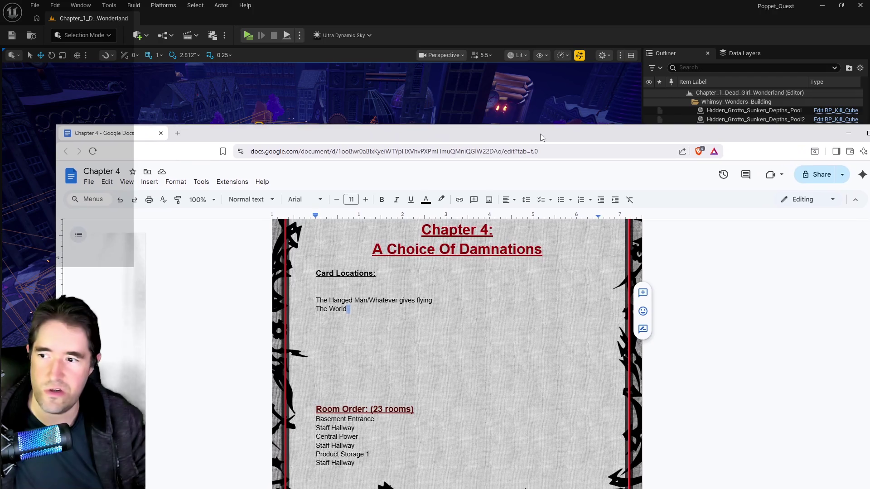
pyautogui.moveTo(416, 136); pyautogui.dragTo(869, 127)
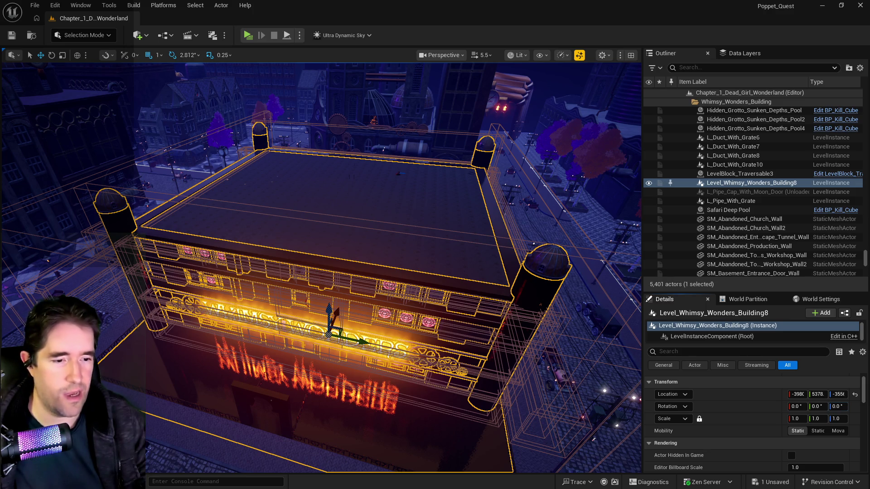
pyautogui.hotkey('alt', 'Tab')
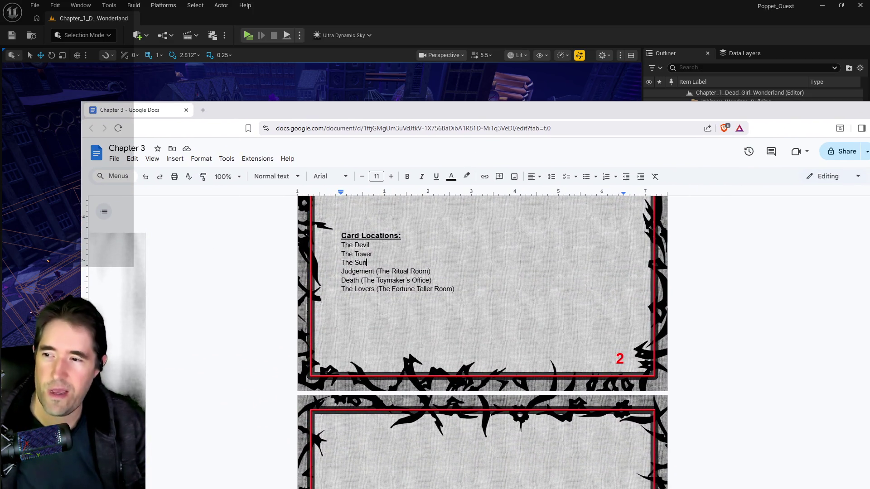
# Step: Label The Tower as '(The Throne Room)' in Chapter 3's card locations
pyautogui.moveTo(479, 287)
pyautogui.mouseDown()
pyautogui.moveTo(341, 280)
pyautogui.moveTo(334, 244)
pyautogui.mouseUp()
pyautogui.click(367, 263)
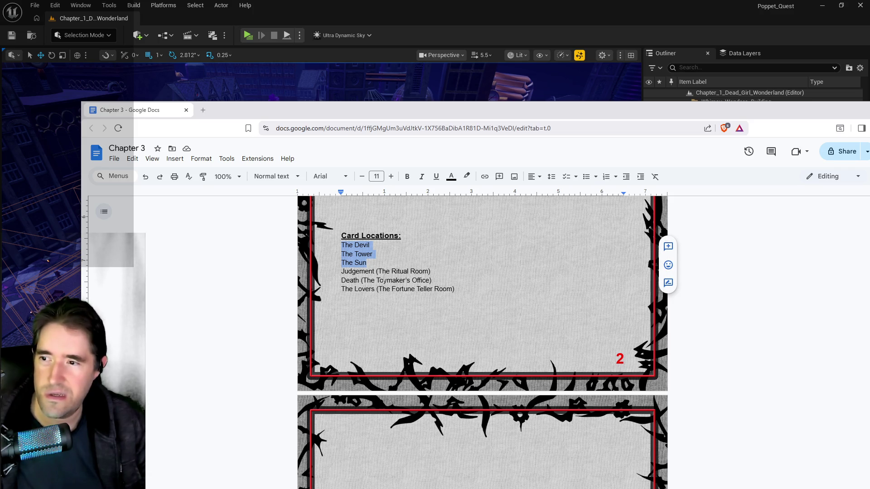
pyautogui.click(385, 281)
pyautogui.moveTo(372, 254); pyautogui.dragTo(349, 254)
pyautogui.click(372, 255)
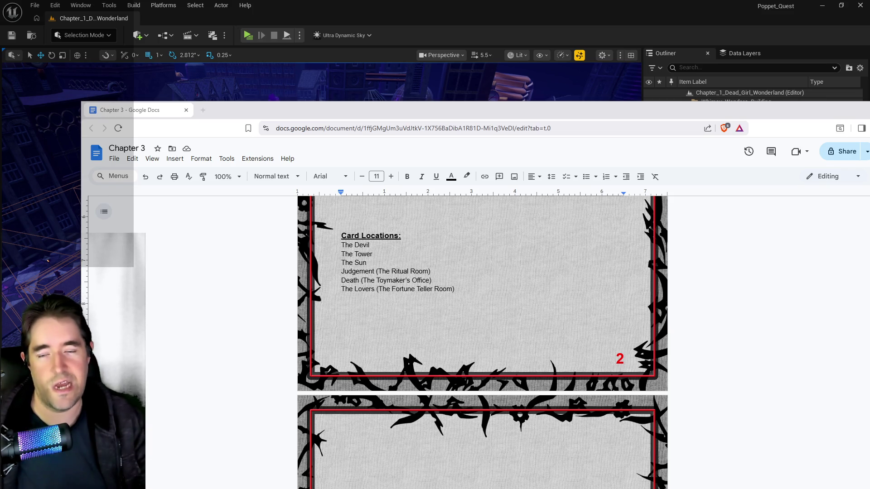
pyautogui.click(390, 254)
pyautogui.write('(')
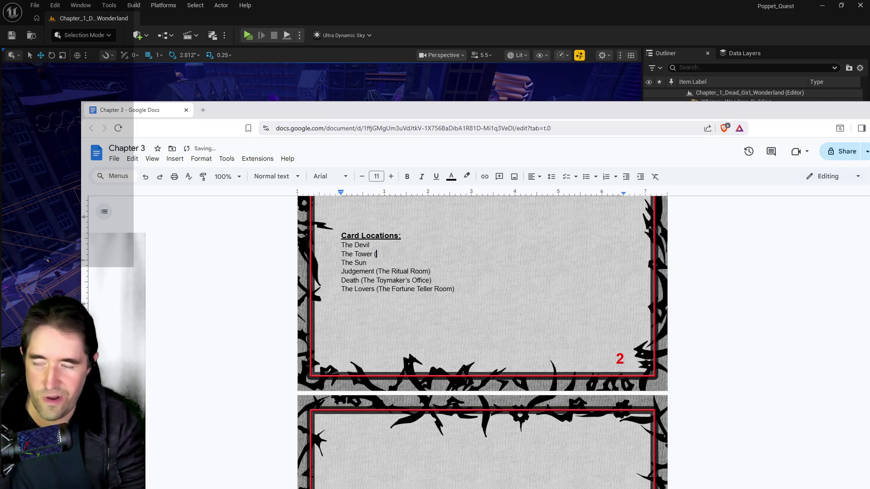
pyautogui.write('The Red ')
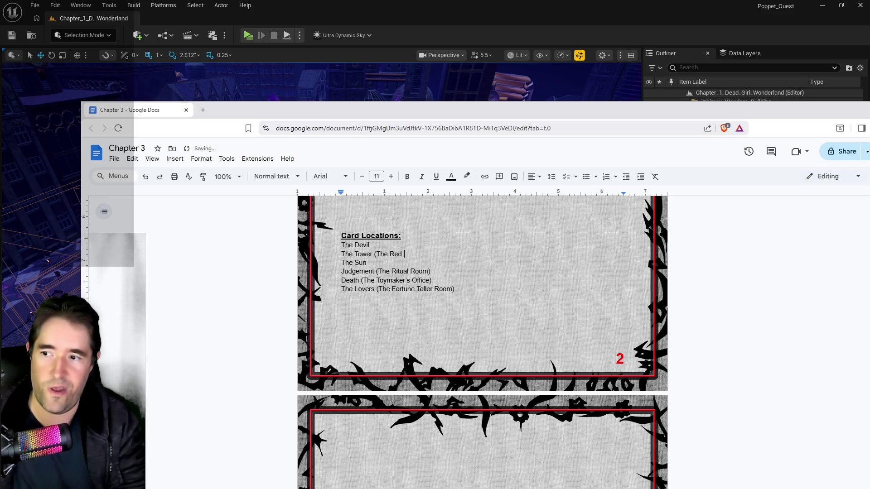
pyautogui.write('Throne Room')
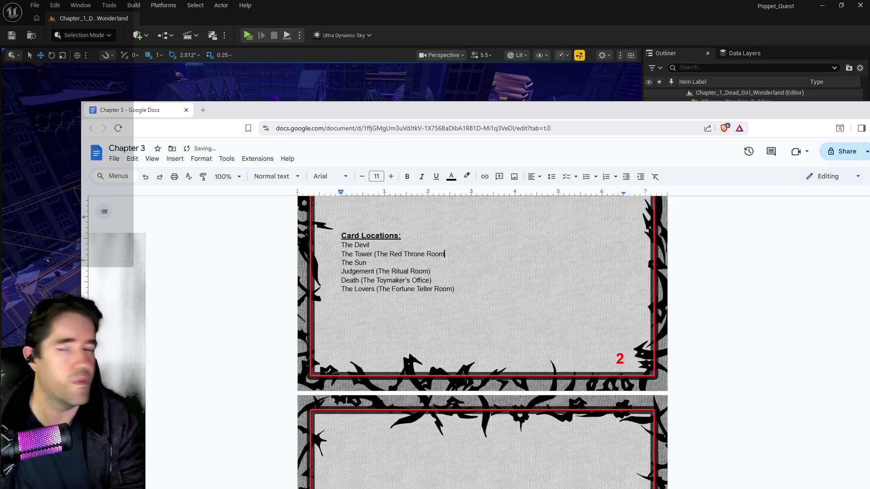
pyautogui.write(')')
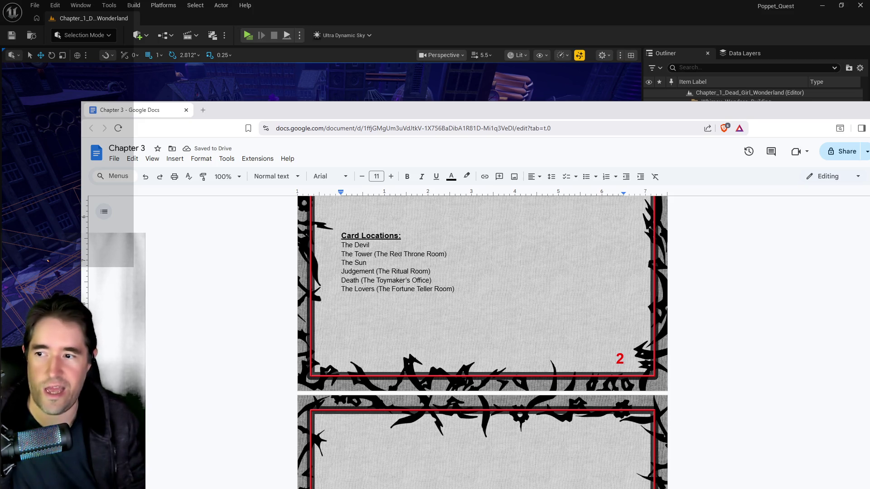
pyautogui.moveTo(403, 254); pyautogui.dragTo(390, 254)
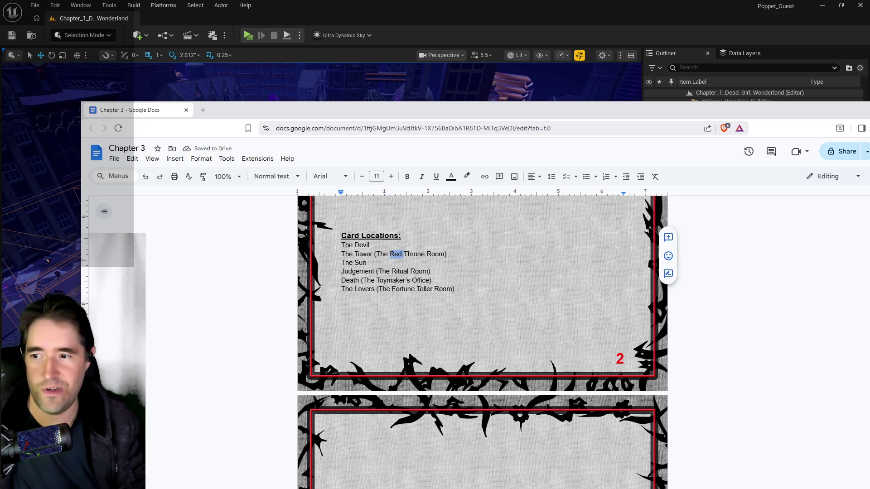
pyautogui.press('BackSpace')
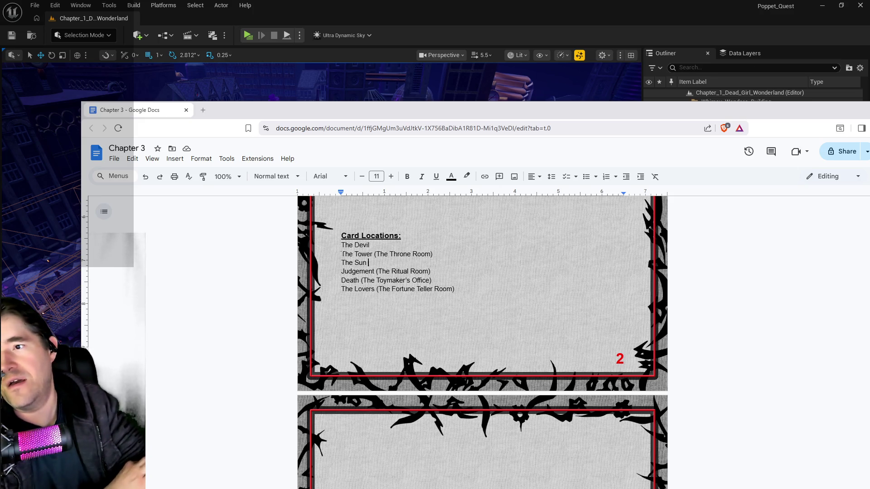
# Step: Add the note '(Whatever bar/gambling room?)' after The Devil and move the document aside
pyautogui.write('(W')
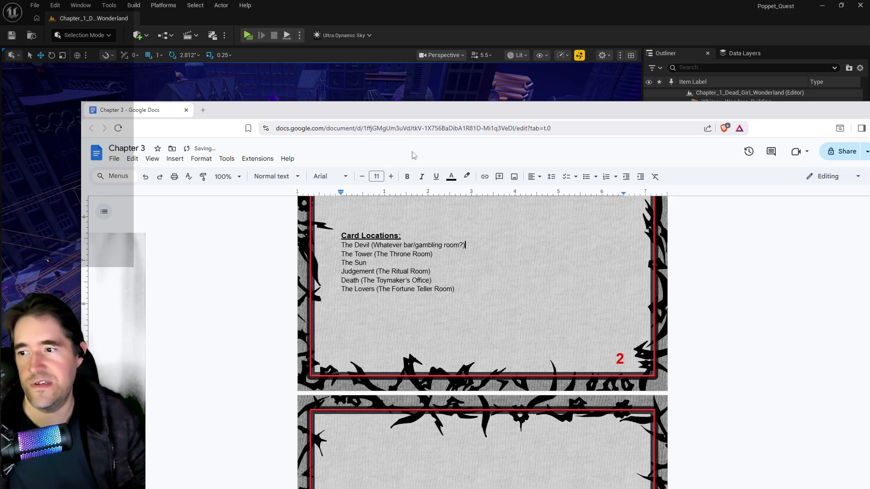
pyautogui.moveTo(449, 113)
pyautogui.mouseDown()
pyautogui.moveTo(810, 134)
pyautogui.moveTo(705, 122)
pyautogui.mouseUp()
pyautogui.press('p')
pyautogui.scroll(5, 325, 78)
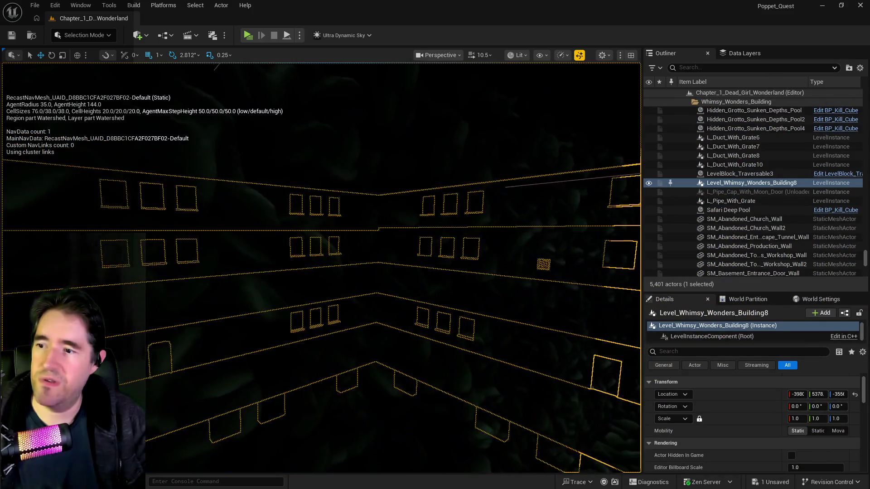
# Step: Fly through the level, select the Safari Deep Pool and frame it in the grotto
pyautogui.press('w')
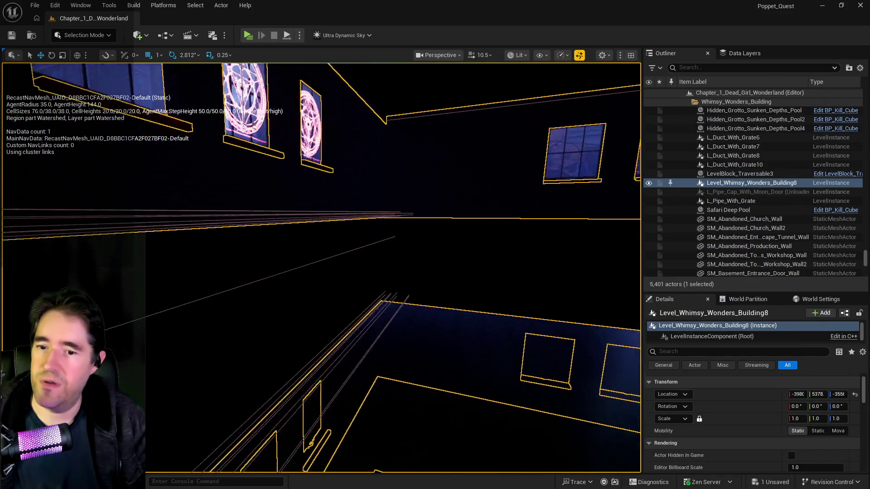
pyautogui.press('s')
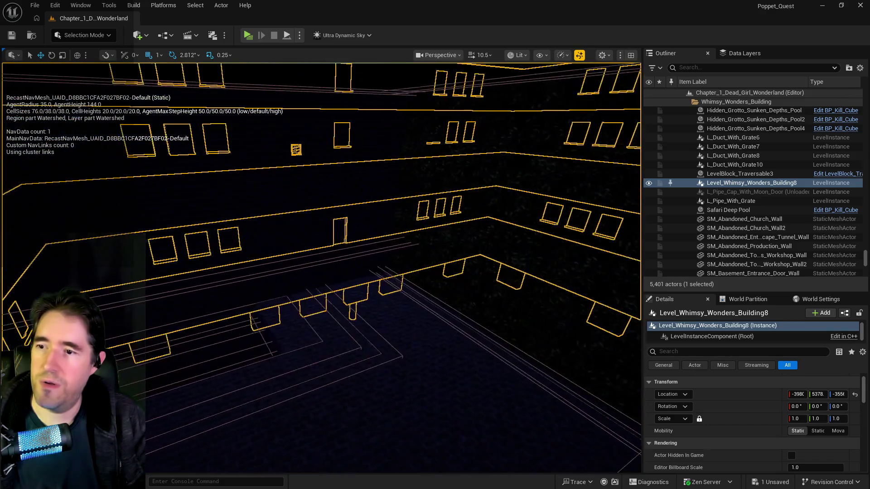
pyautogui.press('w')
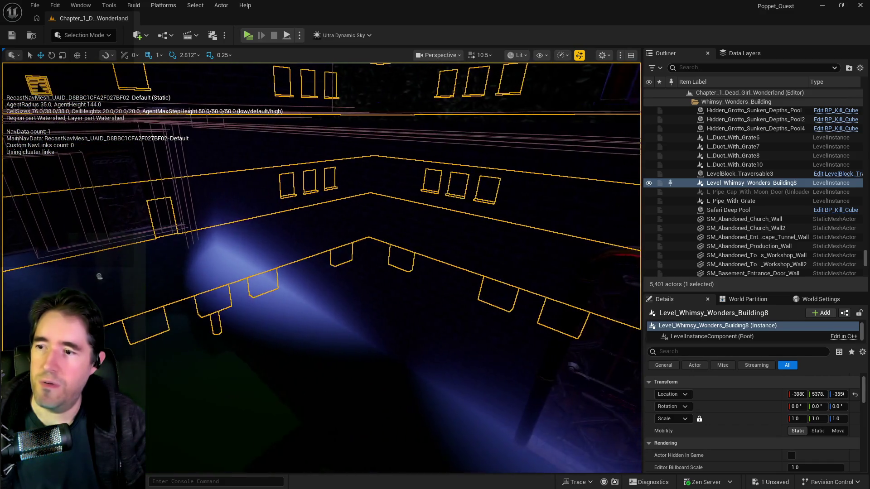
pyautogui.click(725, 210)
pyautogui.press('p')
pyautogui.press('w')
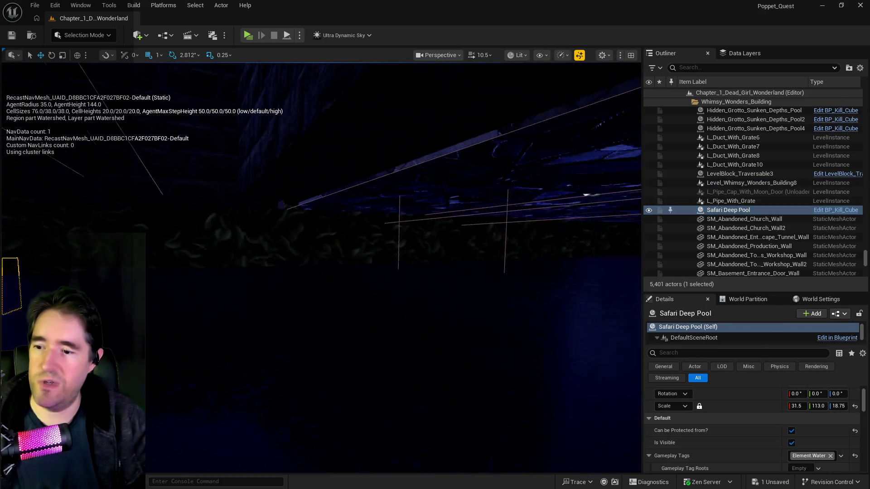
pyautogui.press('f')
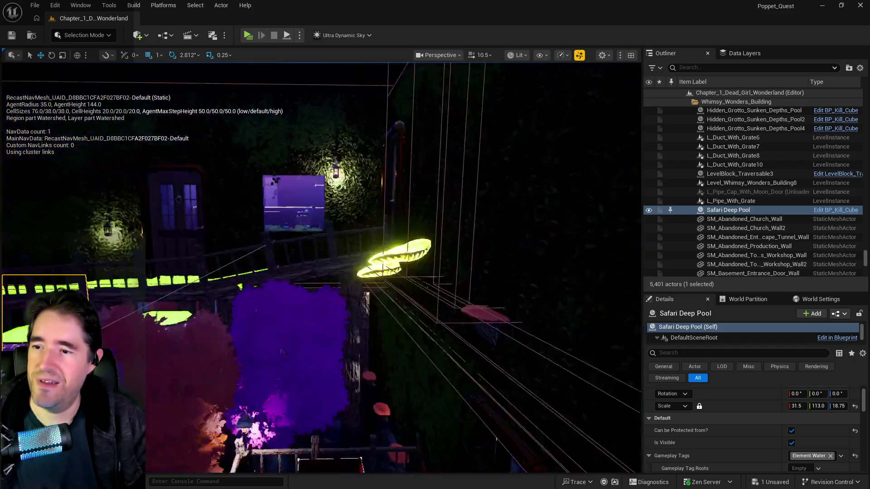
pyautogui.press('f')
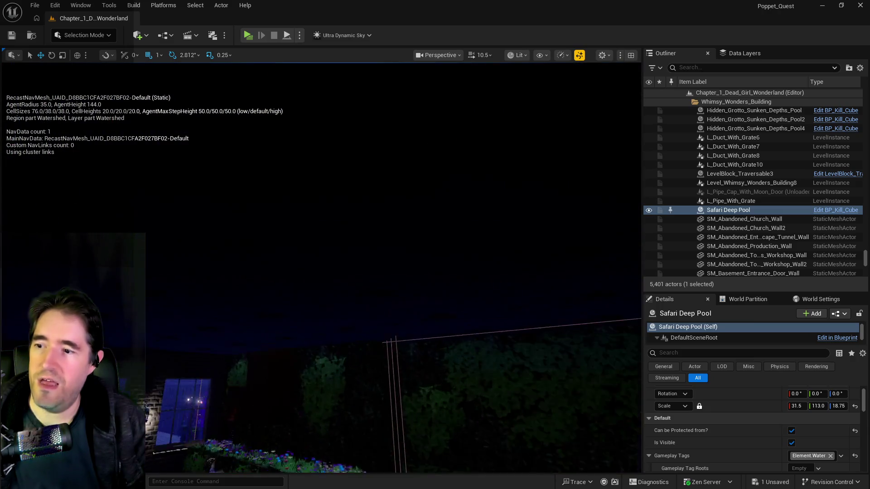
pyautogui.press('f')
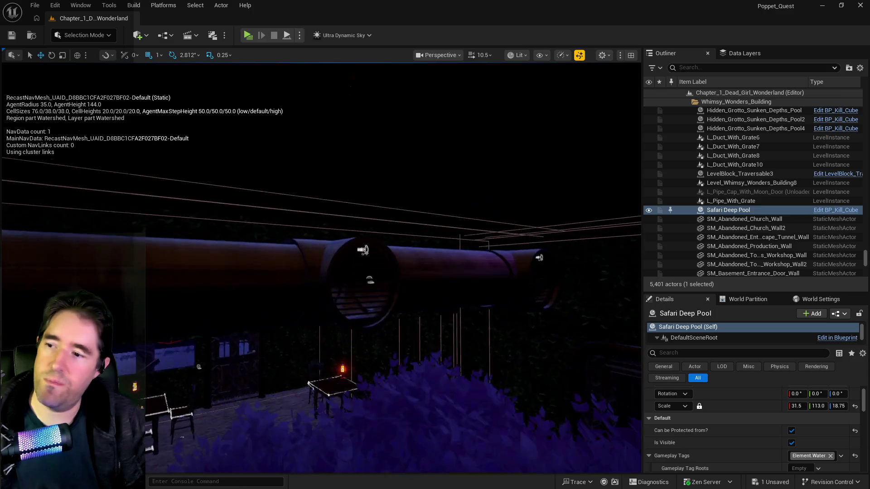
pyautogui.press('f')
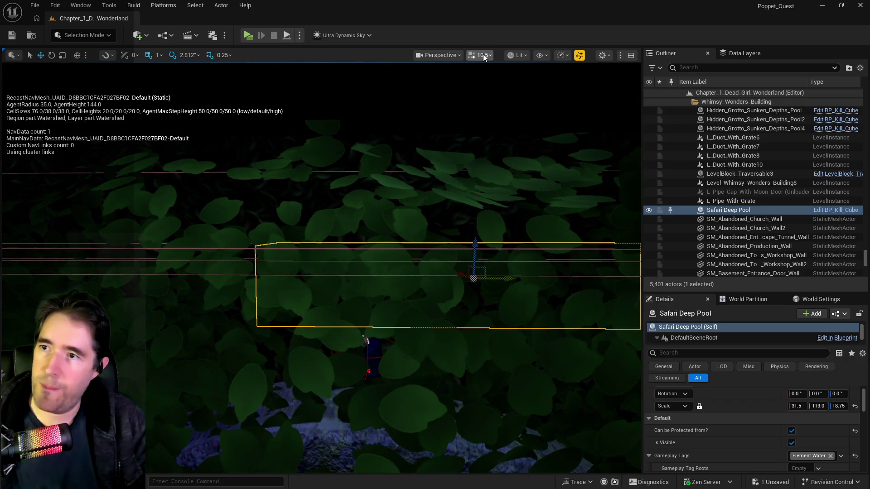
# Step: Lower the camera flying speed and select the tarot card among the grotto leaves
pyautogui.click(483, 55)
pyautogui.moveTo(460, 80); pyautogui.dragTo(429, 80)
pyautogui.scroll(3, 414, 307)
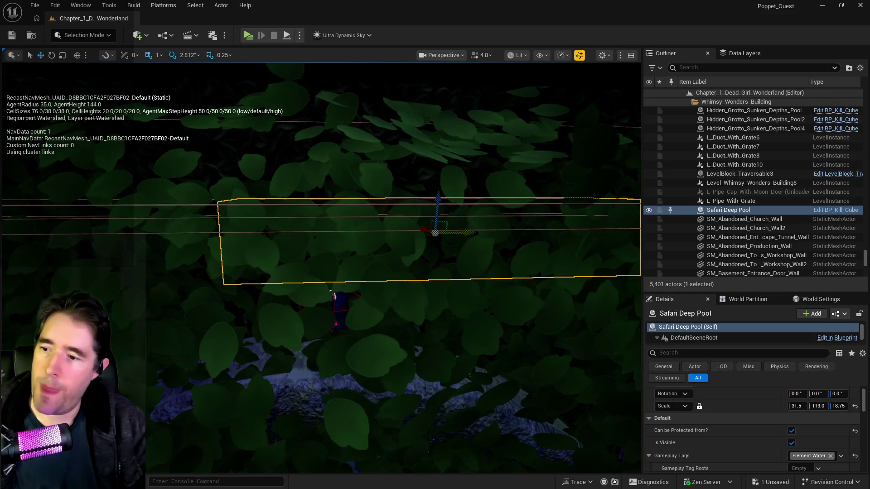
pyautogui.click(371, 375)
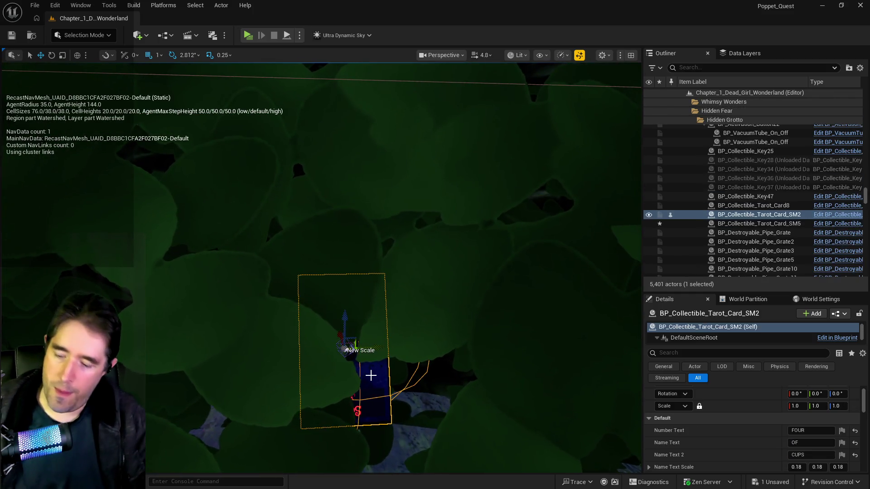
pyautogui.moveTo(370, 375)
pyautogui.mouseDown()
pyautogui.moveTo(371, 317)
pyautogui.moveTo(327, 318)
pyautogui.moveTo(327, 328)
pyautogui.moveTo(381, 359)
pyautogui.mouseUp()
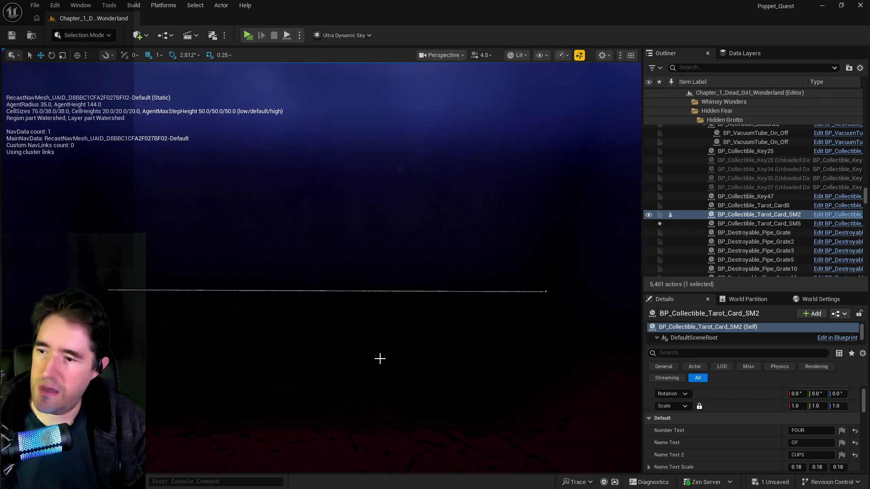
pyautogui.scroll(3, 355, 340)
# Step: Paste a copy of the tarot card at the GOODIES cabinet and raise it inside
pyautogui.rightClick(349, 359)
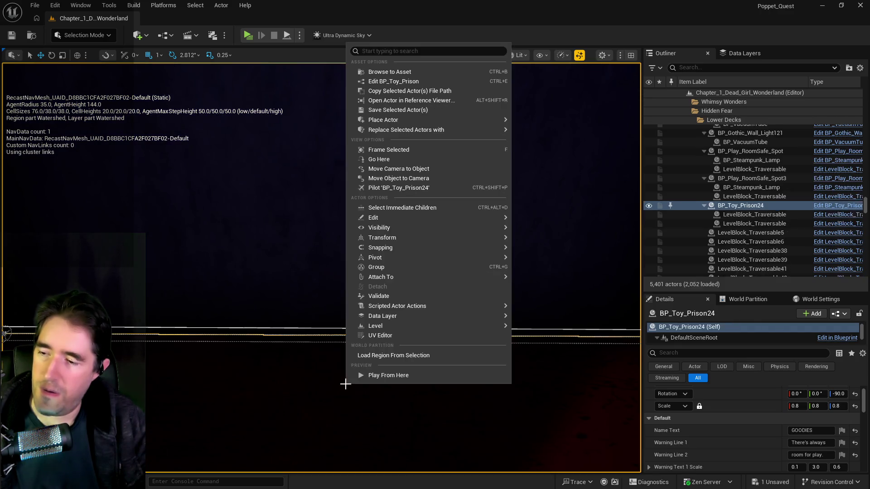
pyautogui.moveTo(396, 218)
pyautogui.click(547, 249)
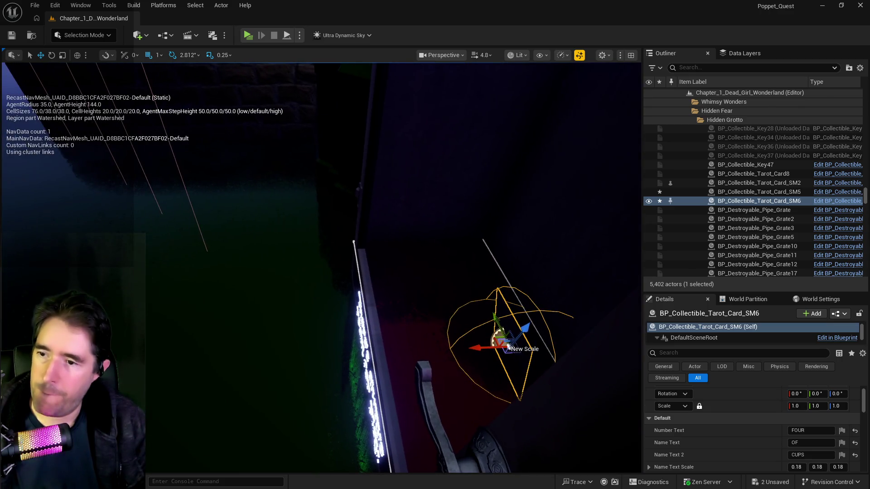
pyautogui.moveTo(508, 347)
pyautogui.mouseDown()
pyautogui.moveTo(530, 297)
pyautogui.moveTo(275, 361)
pyautogui.mouseUp()
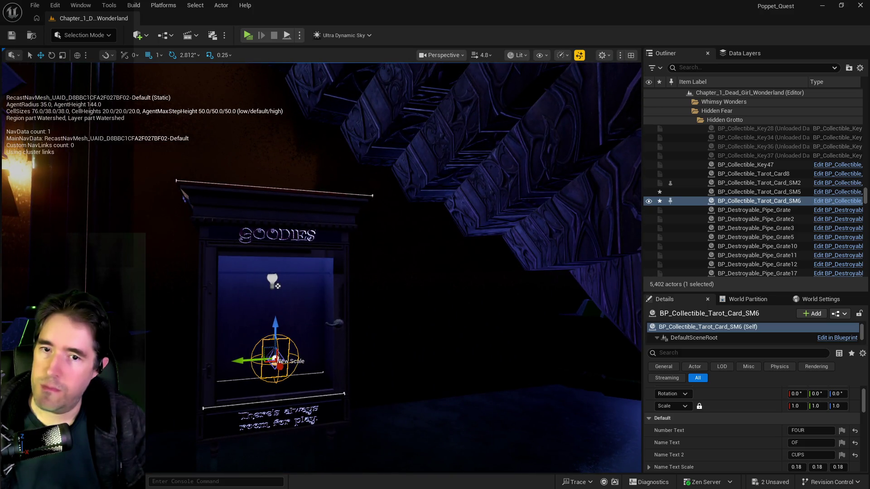
pyautogui.moveTo(361, 344)
pyautogui.mouseDown()
pyautogui.moveTo(345, 336)
pyautogui.moveTo(326, 353)
pyautogui.mouseUp()
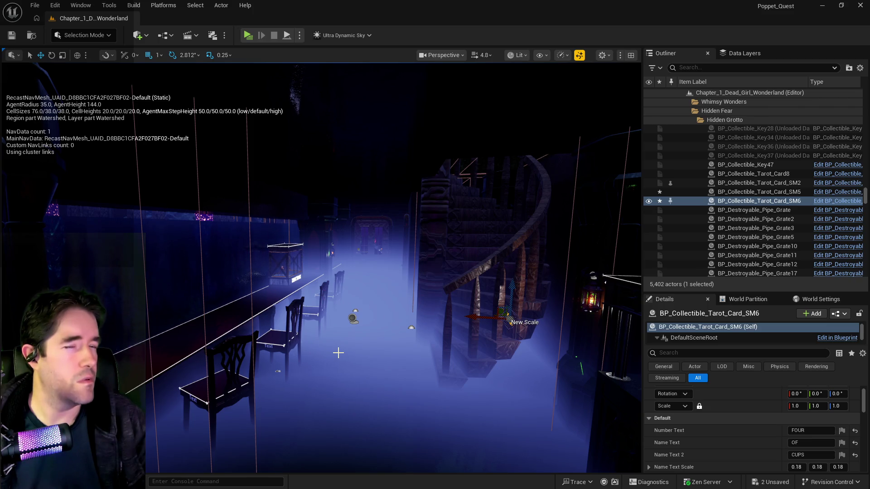
pyautogui.moveTo(361, 354); pyautogui.dragTo(380, 331)
pyautogui.press('f')
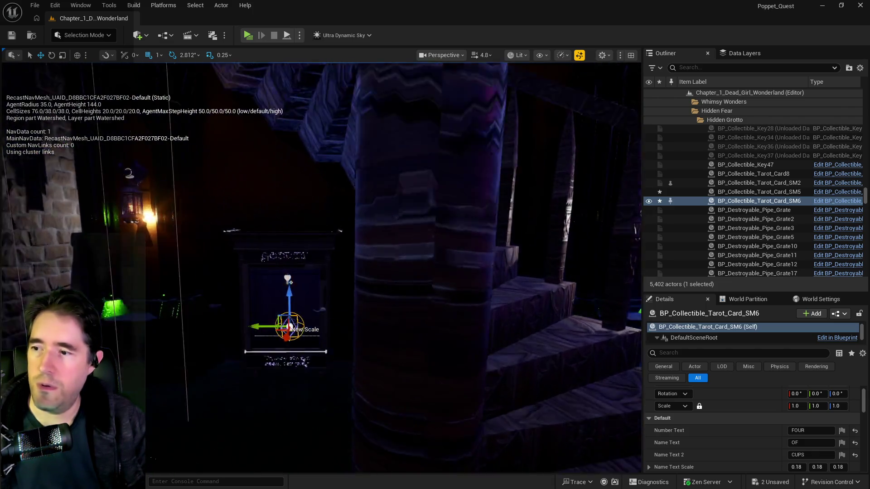
pyautogui.scroll(-3, 809, 418)
pyautogui.scroll(-4, 808, 417)
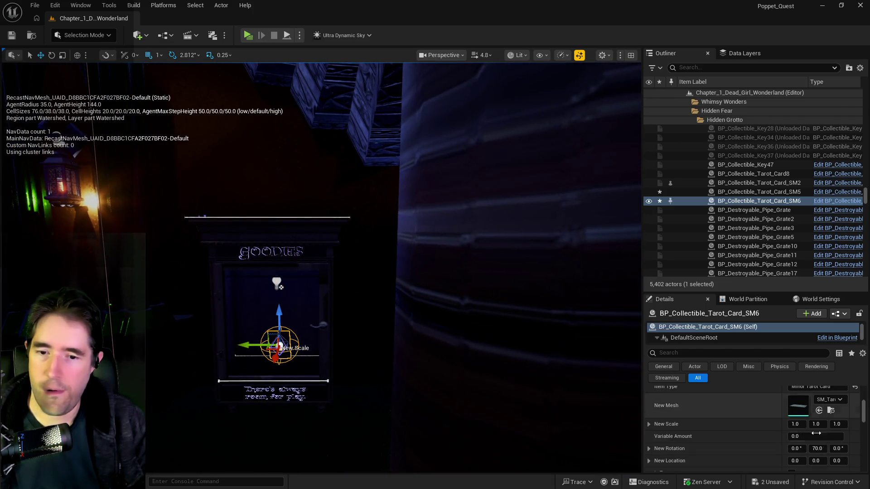
# Step: Set the pasted card's yaw rotation to 180 and save the level
pyautogui.click(839, 449)
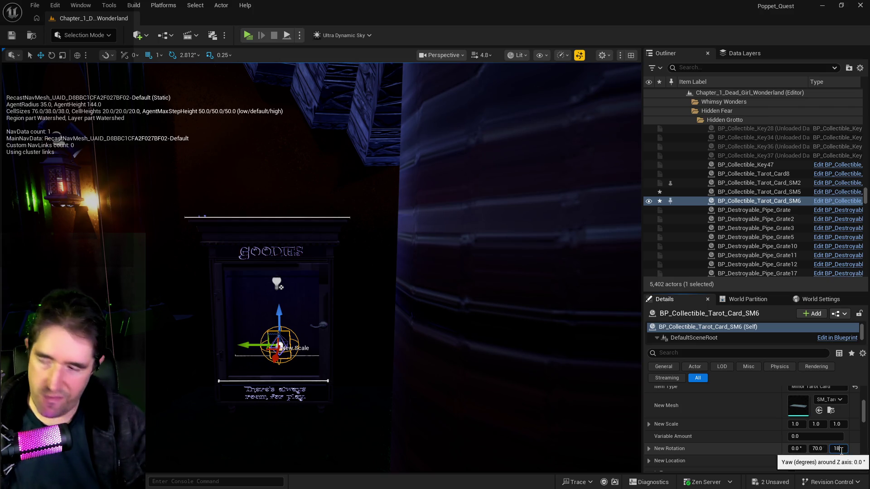
pyautogui.write('0')
pyautogui.press('Return')
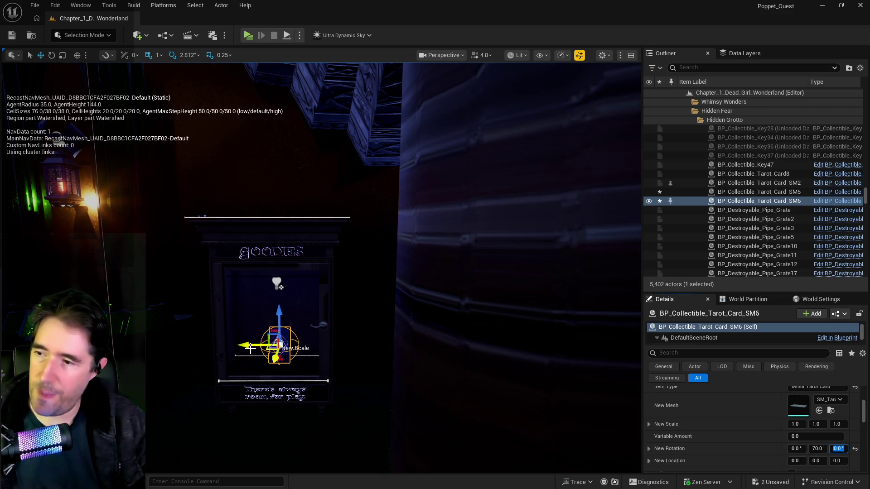
pyautogui.write('180')
pyautogui.scroll(-4, 250, 348)
pyautogui.moveTo(294, 391)
pyautogui.mouseDown()
pyautogui.moveTo(256, 353)
pyautogui.moveTo(252, 335)
pyautogui.mouseUp()
pyautogui.hotkey('ctrl', 's')
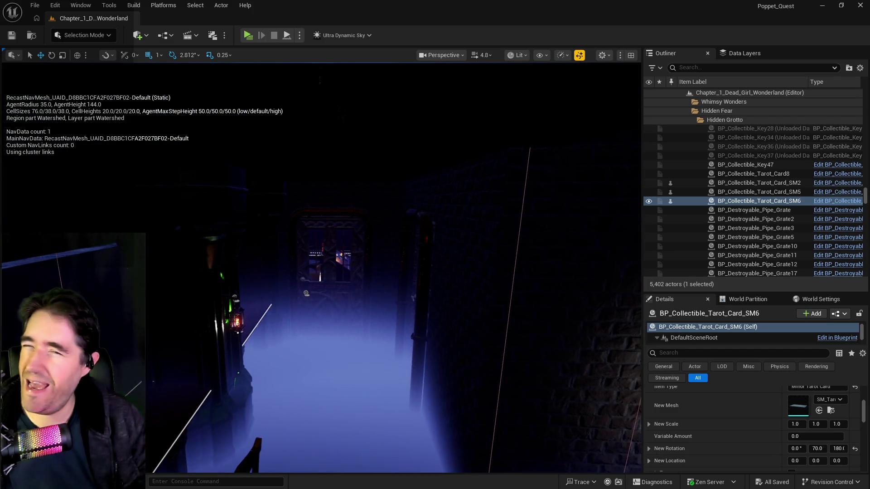
pyautogui.moveTo(217, 414); pyautogui.dragTo(216, 415)
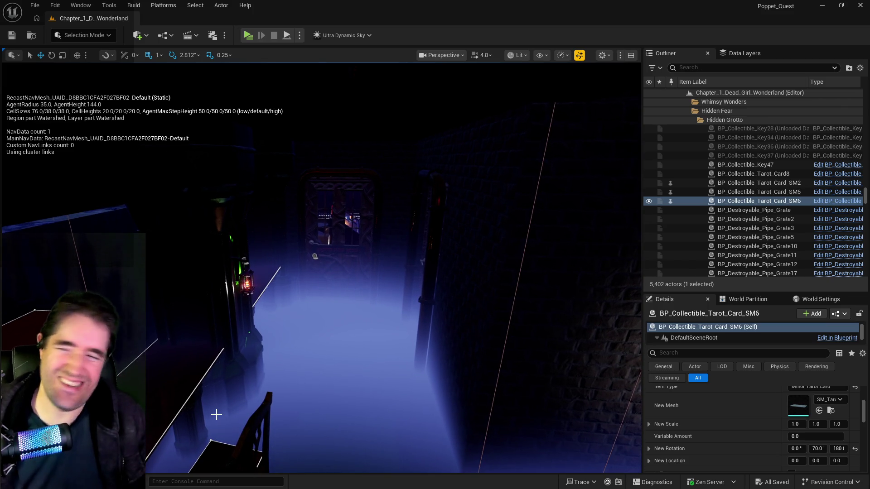
# Step: Fly back to the placed tarot card, frame it, and select the BP_Toy_Prison24 cabinet
pyautogui.moveTo(216, 414); pyautogui.dragTo(216, 396)
pyautogui.press('w')
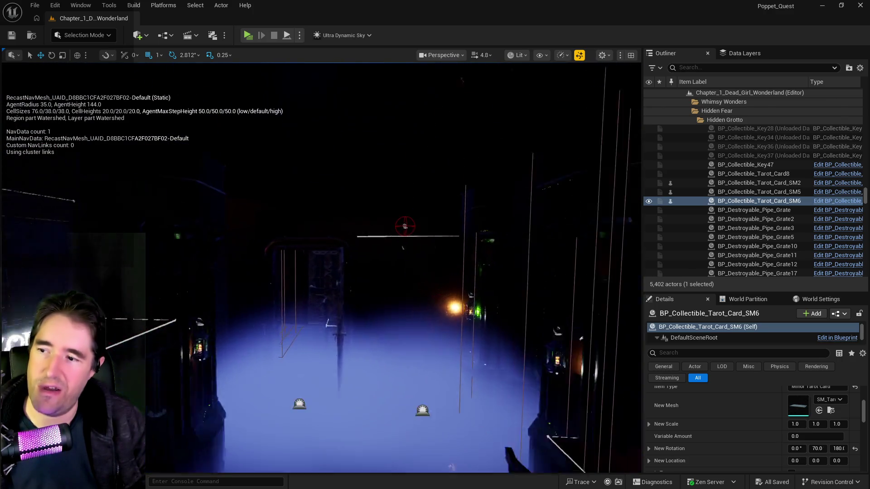
pyautogui.press('s')
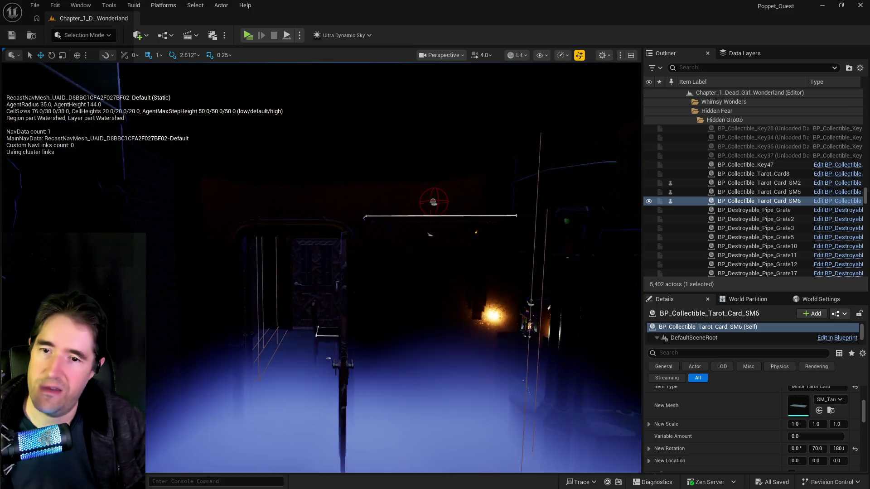
pyautogui.press('s')
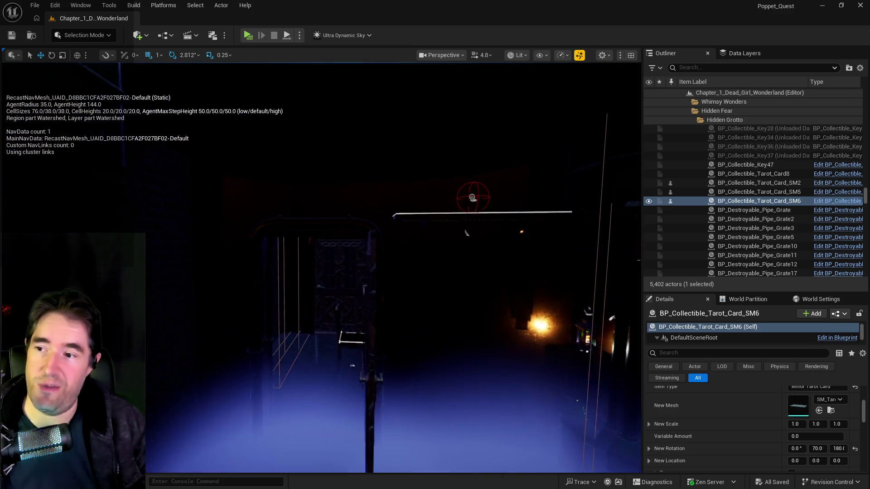
pyautogui.press('w')
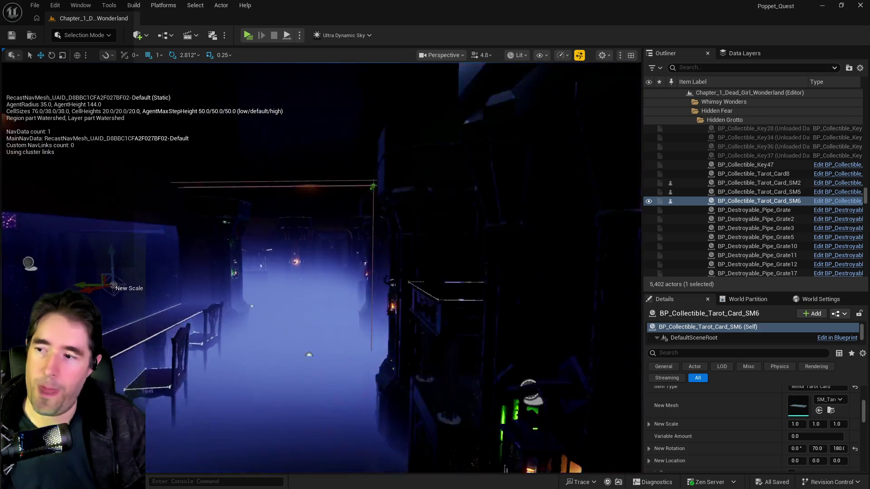
pyautogui.press('f')
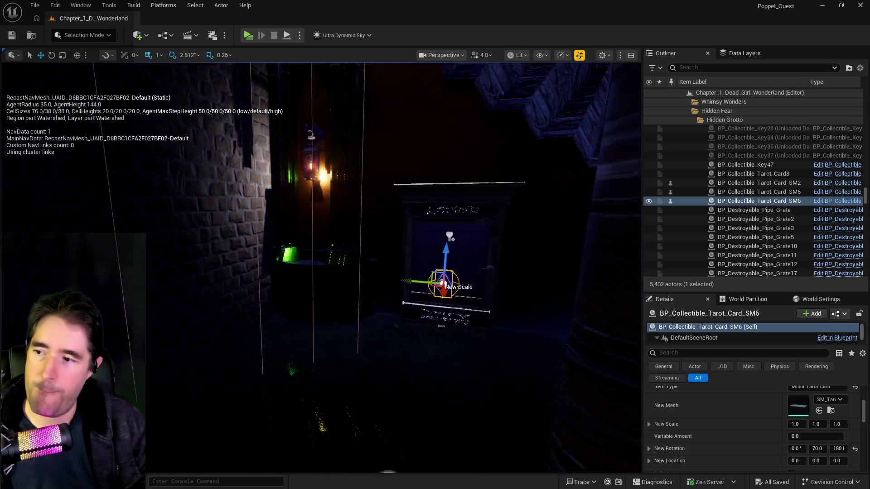
pyautogui.click(399, 333)
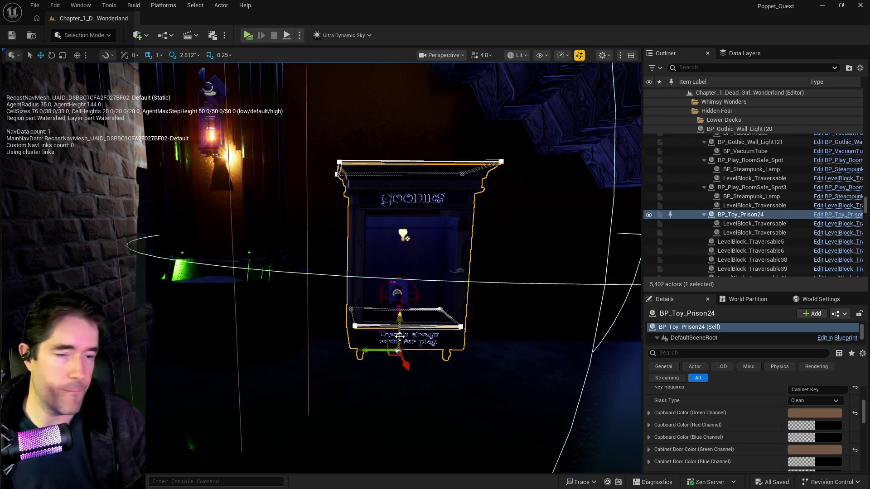
# Step: Enter 'Lower Decks Cabinet Key' as BP_Toy_Prison24's Key Required and reframe the cabinet
pyautogui.scroll(4, 739, 436)
pyautogui.click(817, 441)
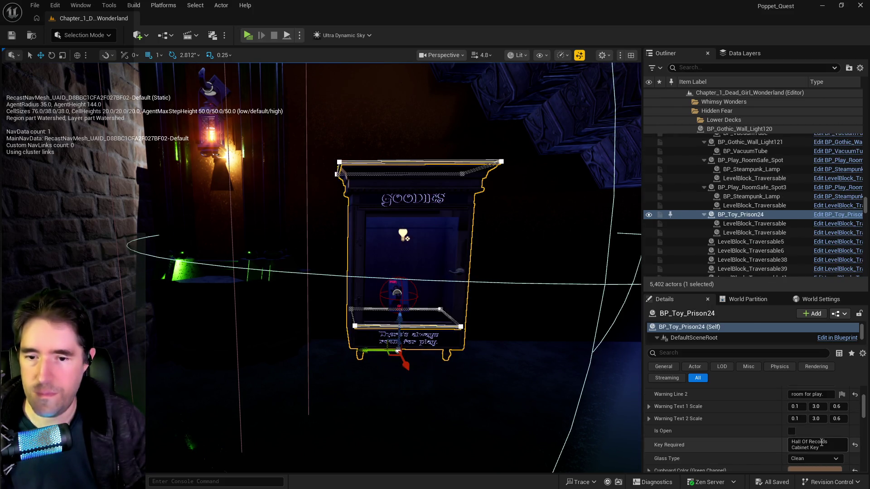
pyautogui.write('Lower ')
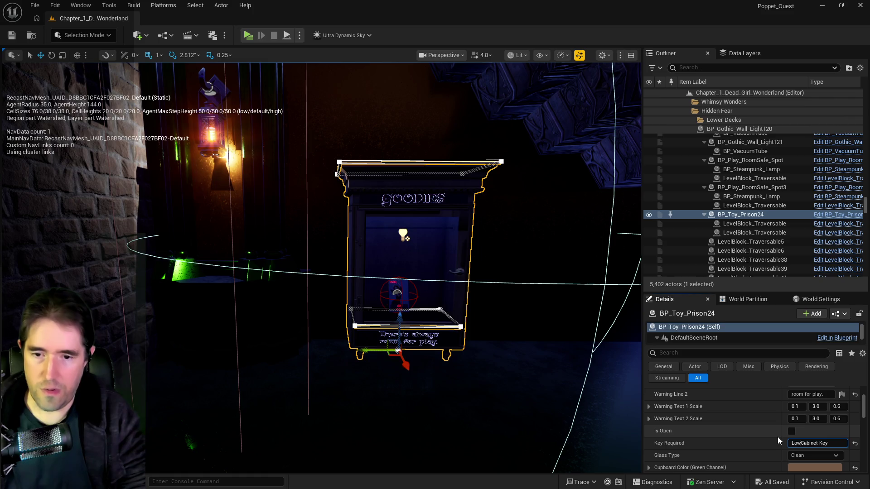
pyautogui.write('Deck')
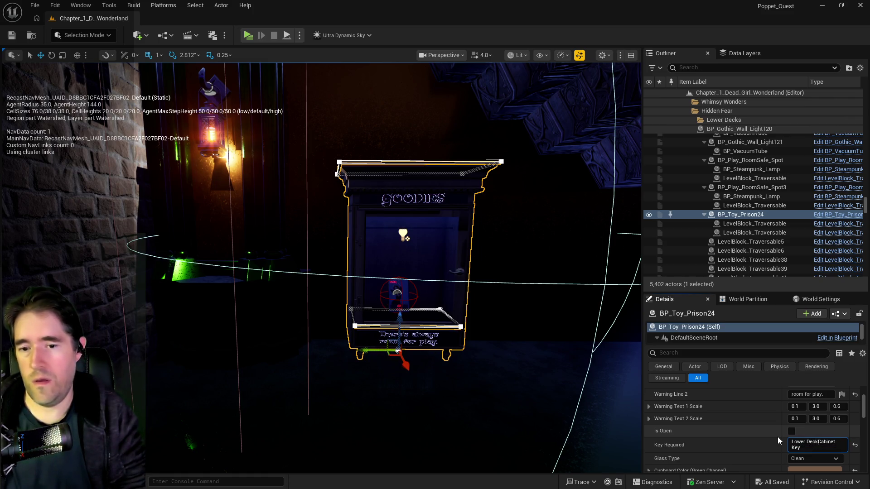
pyautogui.write('s')
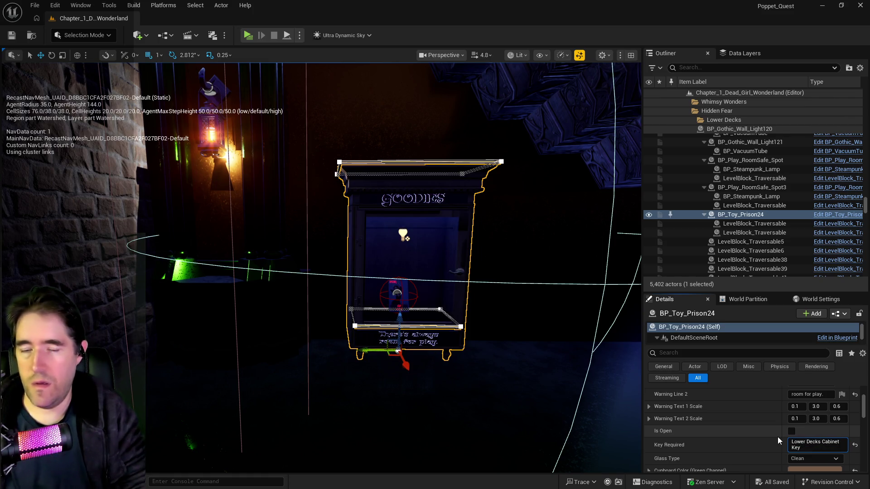
pyautogui.rightClick(428, 414)
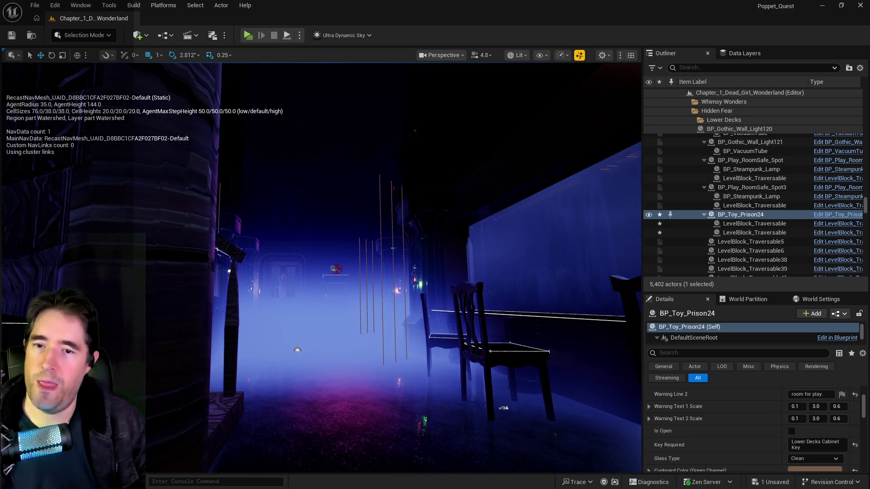
pyautogui.press('f')
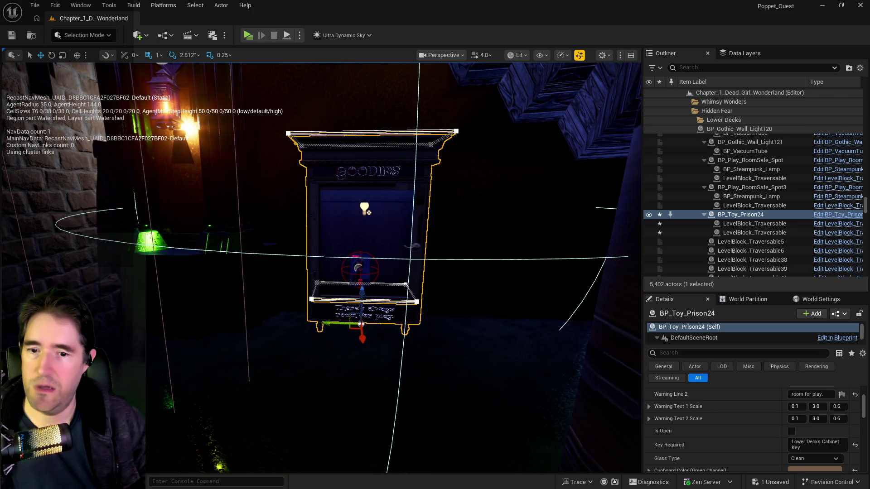
pyautogui.scroll(3, 709, 426)
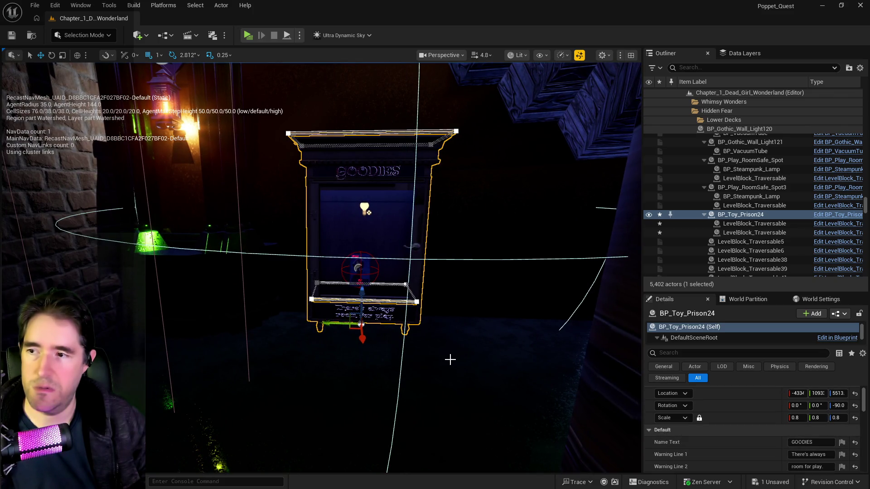
# Step: Select the Goodies display case and reduce its scale from 0.8 to 0.6
pyautogui.moveTo(434, 353)
pyautogui.mouseDown()
pyautogui.moveTo(386, 281)
pyautogui.moveTo(362, 226)
pyautogui.moveTo(344, 213)
pyautogui.moveTo(312, 236)
pyautogui.moveTo(308, 352)
pyautogui.mouseUp()
pyautogui.click(286, 282)
pyautogui.moveTo(527, 394)
pyautogui.mouseDown()
pyautogui.moveTo(537, 176)
pyautogui.moveTo(512, 354)
pyautogui.mouseUp()
pyautogui.click(476, 334)
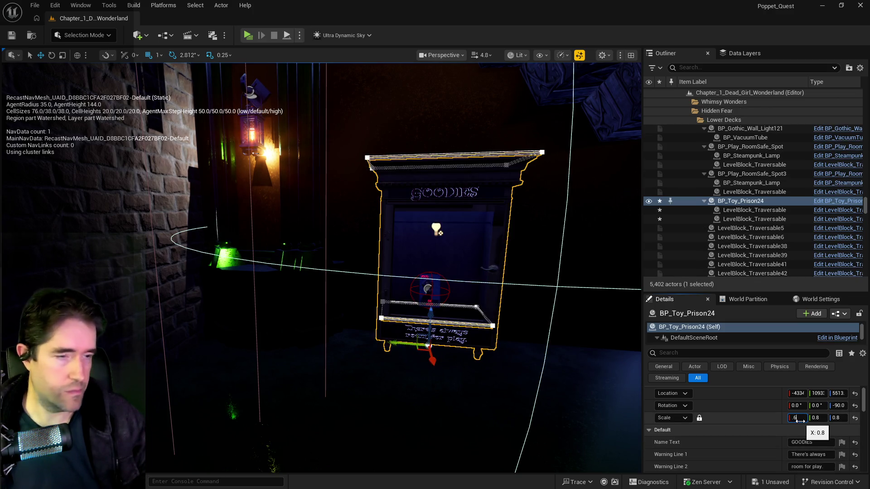
pyautogui.moveTo(798, 420); pyautogui.dragTo(797, 421)
pyautogui.scroll(5, 498, 374)
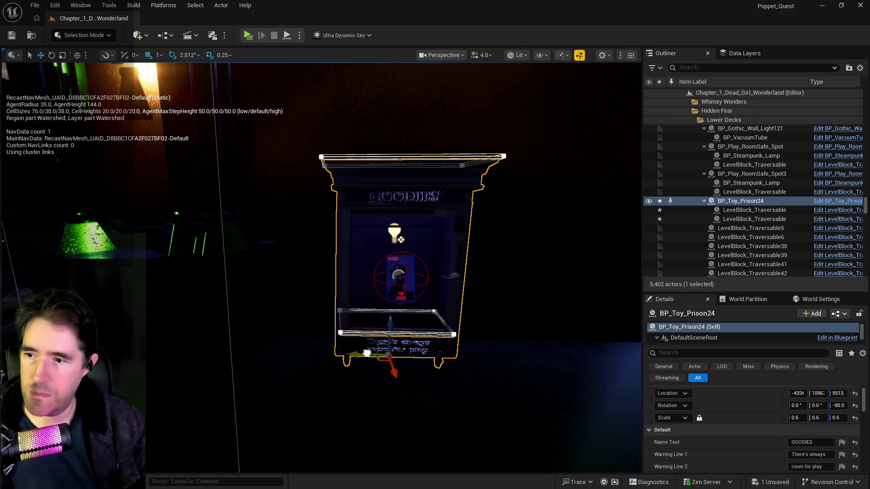
pyautogui.moveTo(443, 361)
pyautogui.mouseDown()
pyautogui.moveTo(353, 358)
pyautogui.moveTo(553, 347)
pyautogui.moveTo(553, 370)
pyautogui.mouseUp()
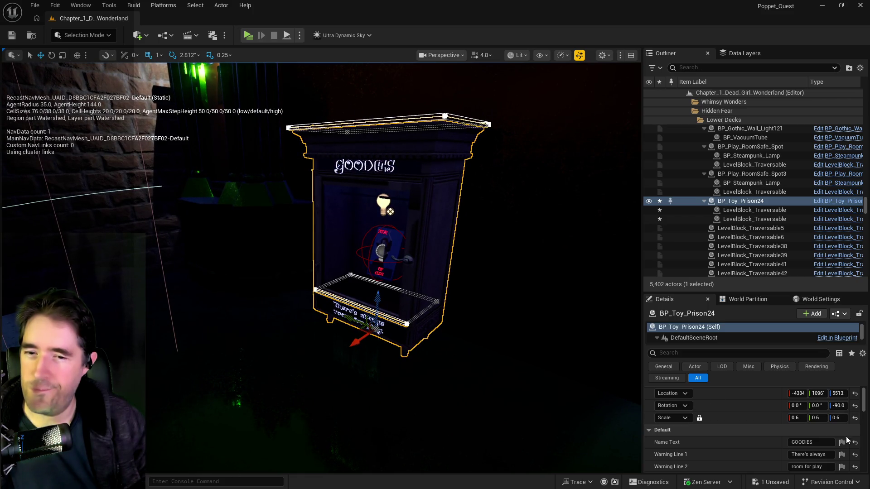
# Step: Rename the cabinet 'Lower Decks Goodie Box' in the Outliner
pyautogui.click(742, 203)
pyautogui.click(746, 203)
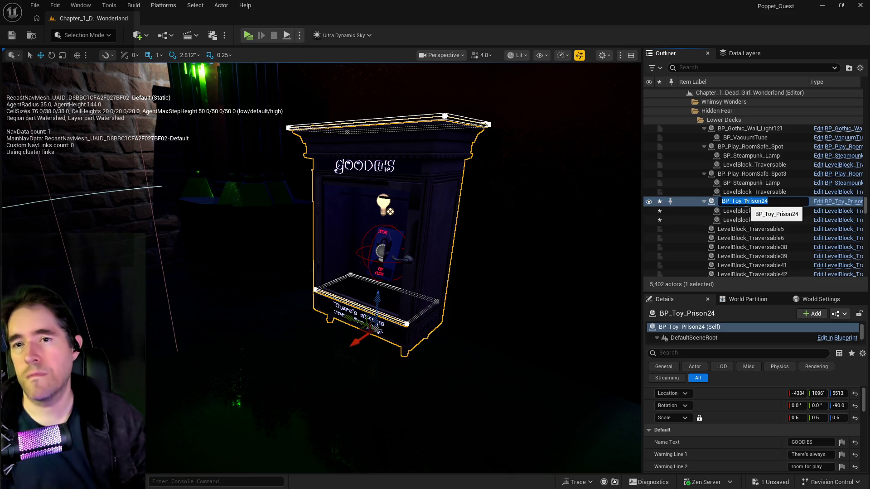
pyautogui.write('Lower Decks Goodie Box')
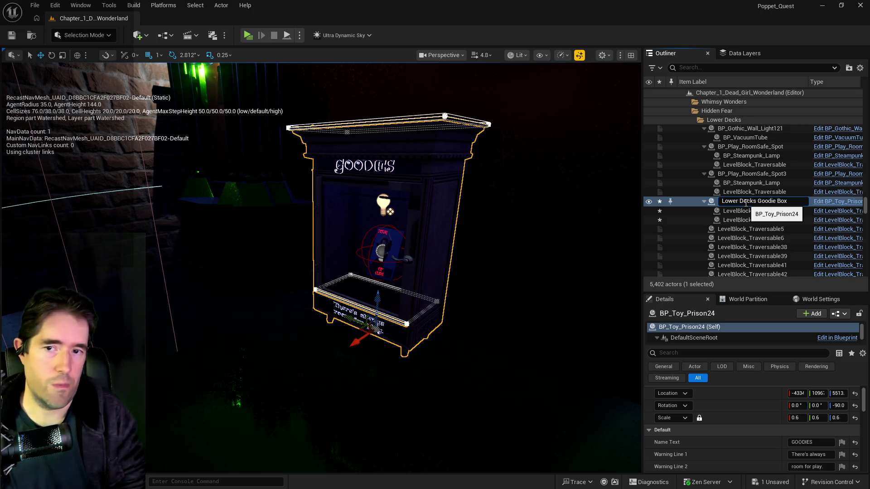
pyautogui.press('Return')
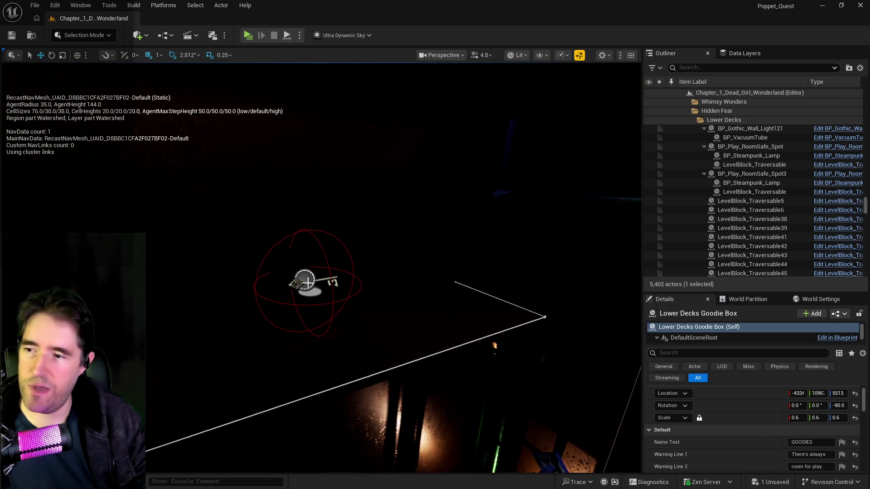
pyautogui.click(333, 283)
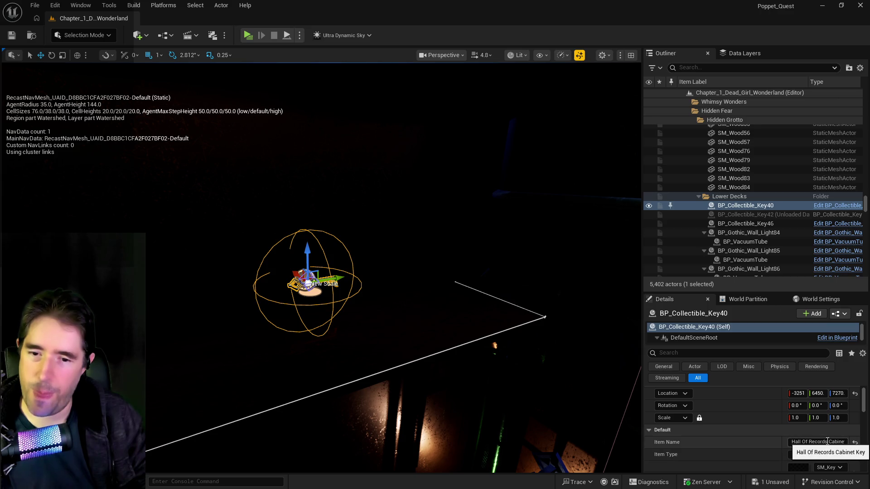
# Step: Replace 'Hall Of Records' with 'Lower Decks' in the collectible key's Item Name
pyautogui.moveTo(827, 442); pyautogui.dragTo(770, 442)
pyautogui.write('Lower ')
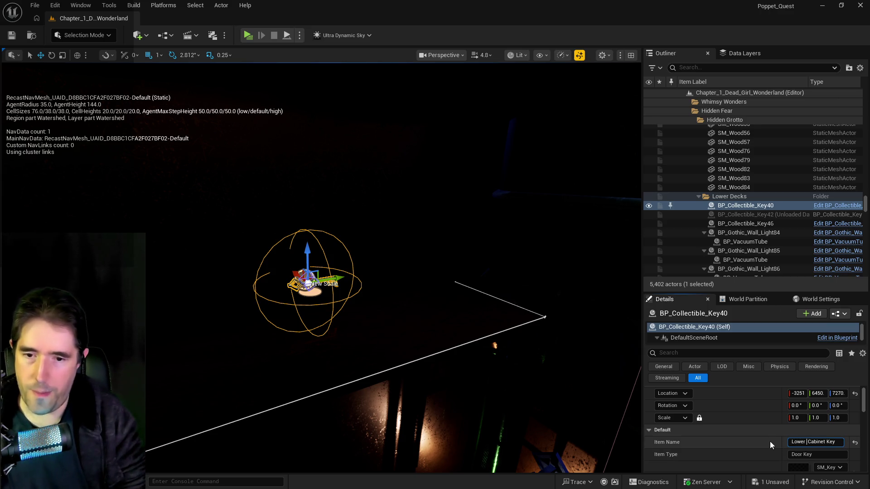
pyautogui.write('Decks')
pyautogui.press('Return')
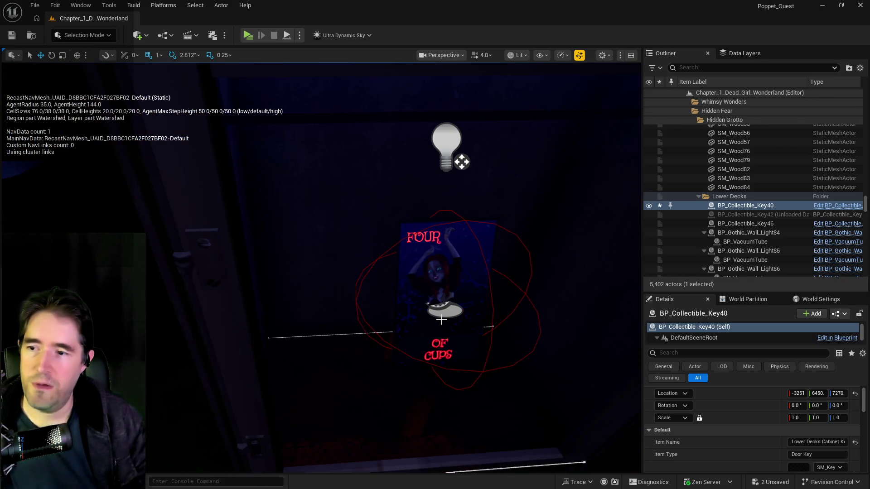
# Step: Select the tarot card in the Goodie Box and change Name Text 2 from CUPS to SWORDS
pyautogui.click(441, 319)
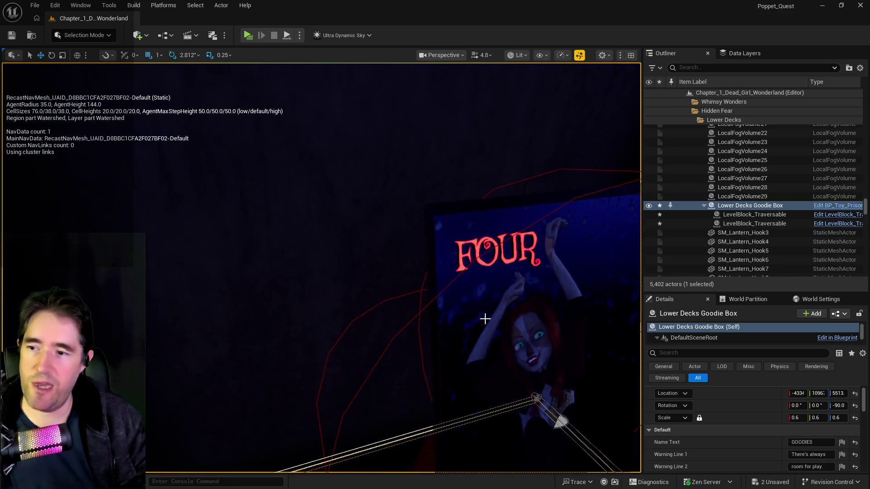
pyautogui.click(474, 319)
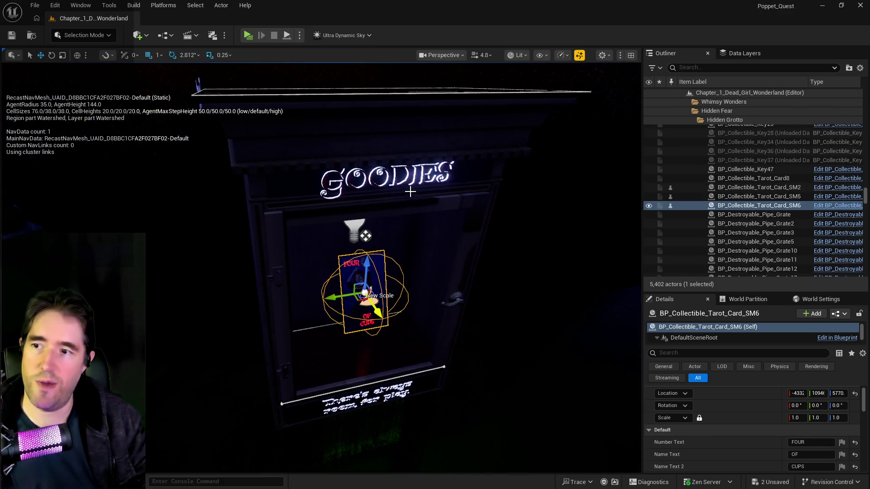
pyautogui.keyDown('ctrl'); pyautogui.click(411, 190); pyautogui.keyUp('ctrl')
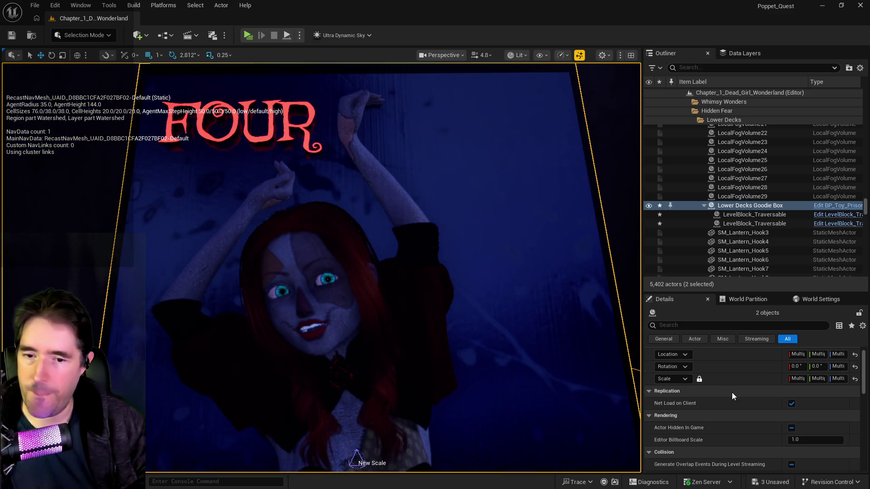
pyautogui.scroll(-5, 732, 392)
pyautogui.scroll(6, 732, 392)
pyautogui.click(591, 389)
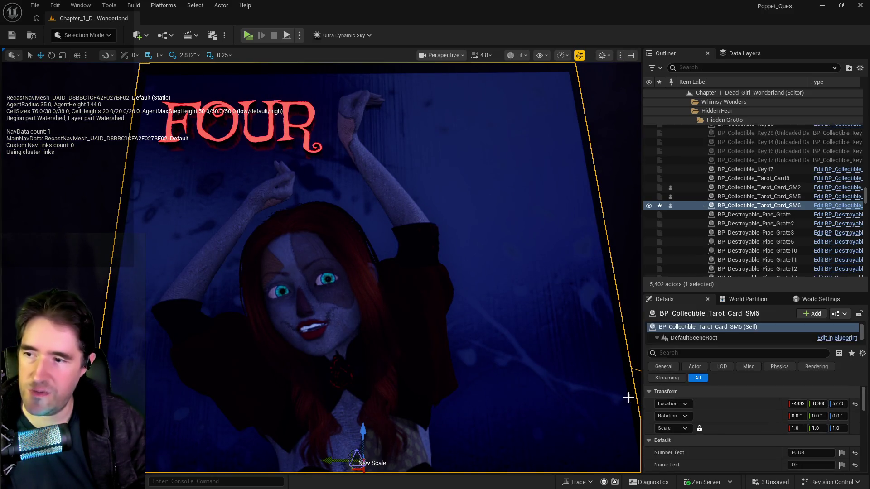
pyautogui.scroll(-3, 761, 435)
pyautogui.click(806, 434)
pyautogui.write('S')
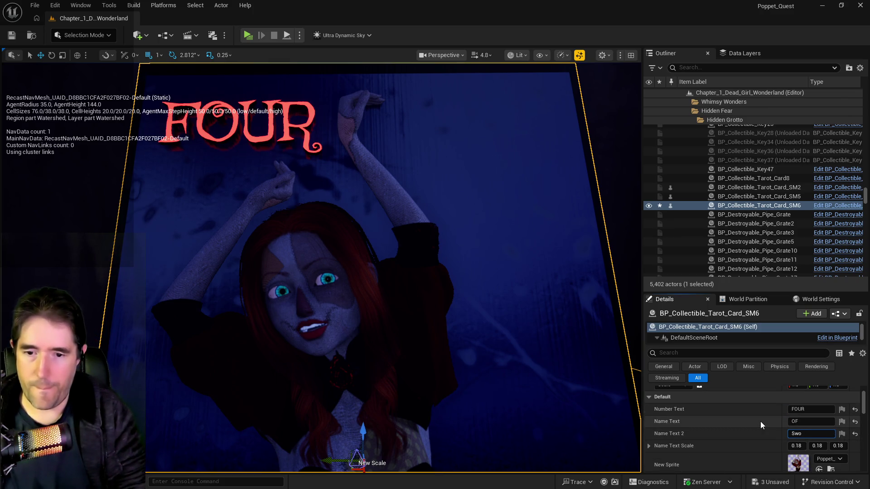
pyautogui.write('WORDS')
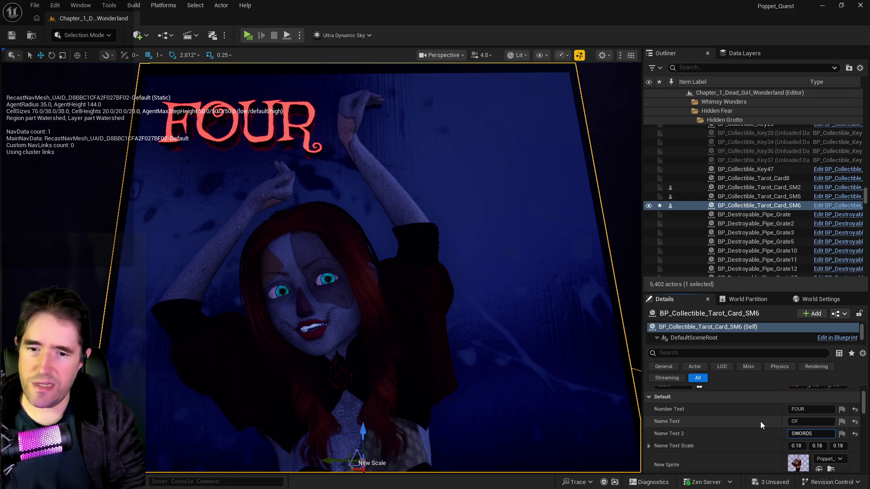
# Step: Set the card's Item Name to 'Four Of Swords' and hide the navmesh debug text
pyautogui.scroll(-3, 758, 427)
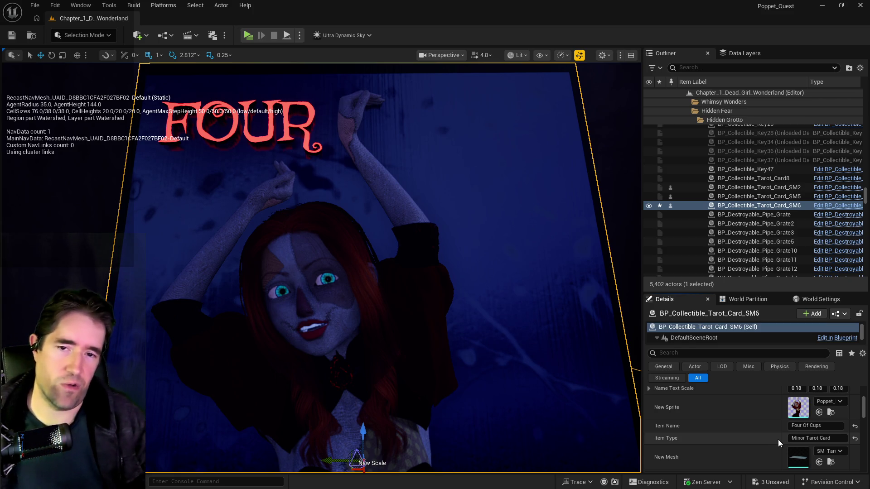
pyautogui.doubleClick(819, 426)
pyautogui.write('Sword')
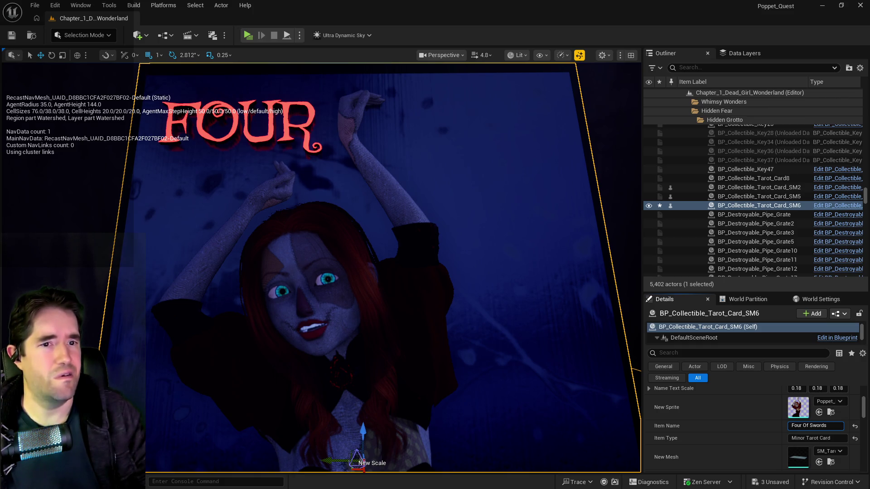
pyautogui.press('Return')
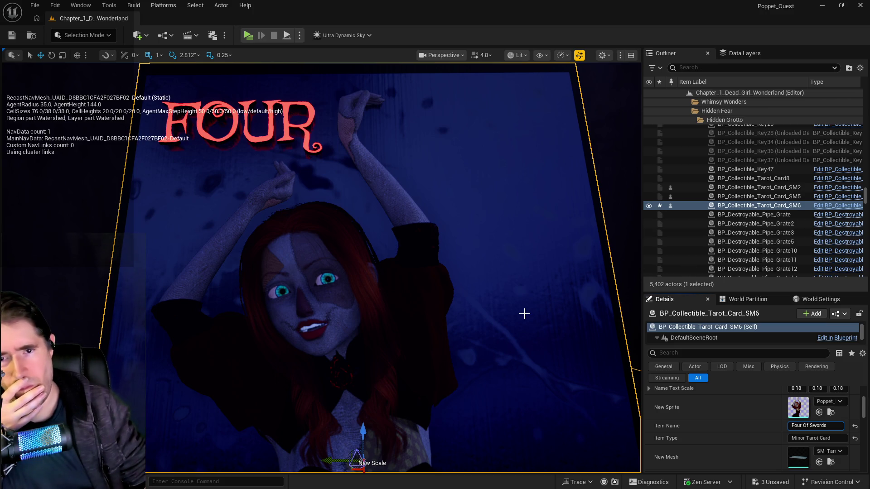
pyautogui.moveTo(524, 311); pyautogui.dragTo(513, 254)
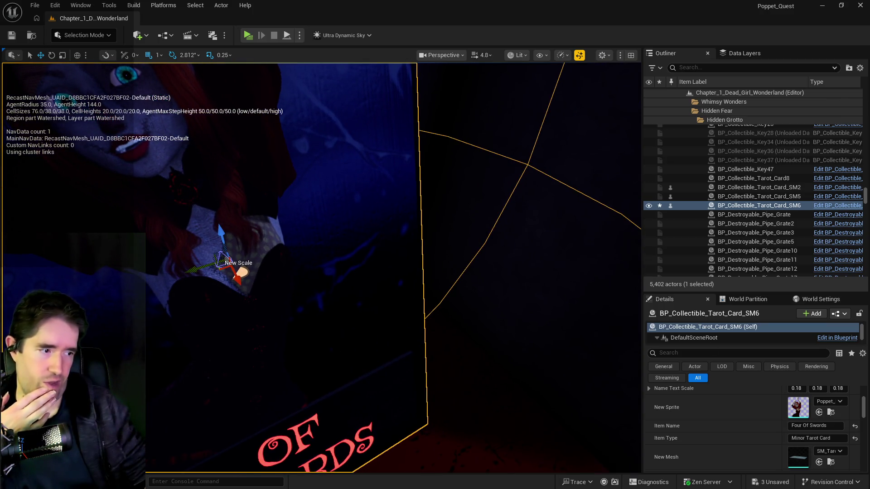
pyautogui.press('p')
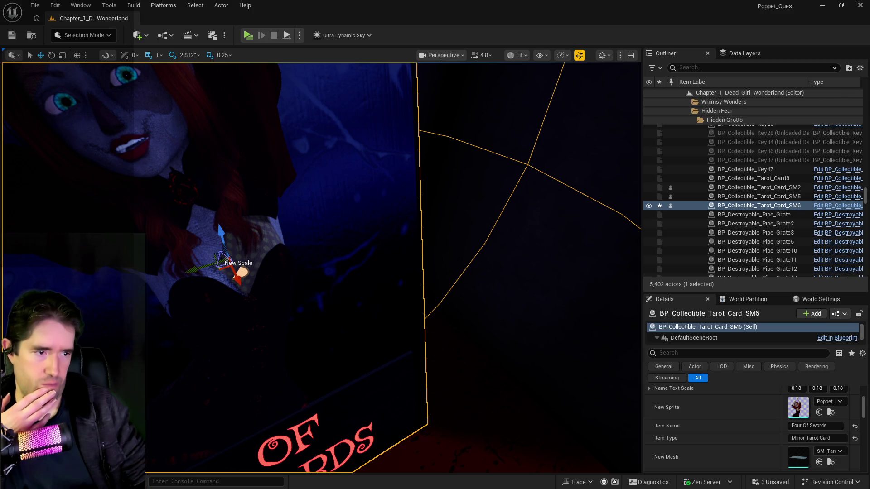
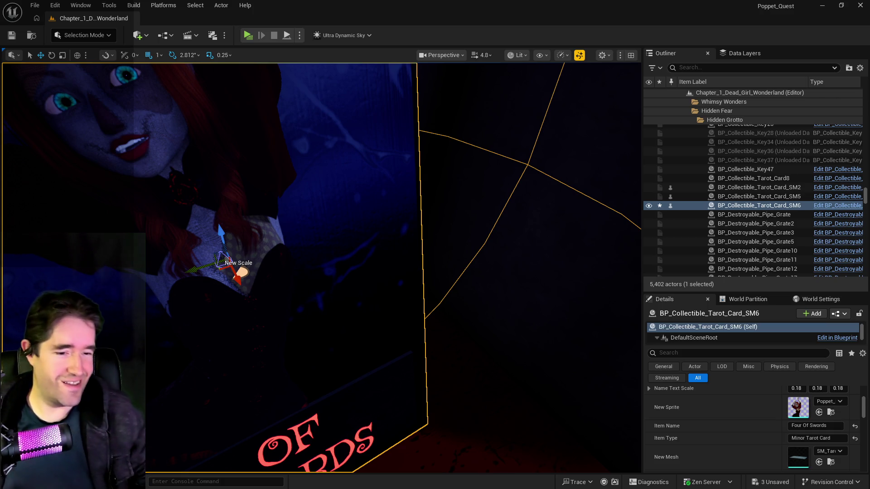
# Step: Number Four Of Swords as entry 5 and append '(Lower Decks Goodie Box) (Key: Lower Decks)' to its line
pyautogui.press('super+shift+Left')
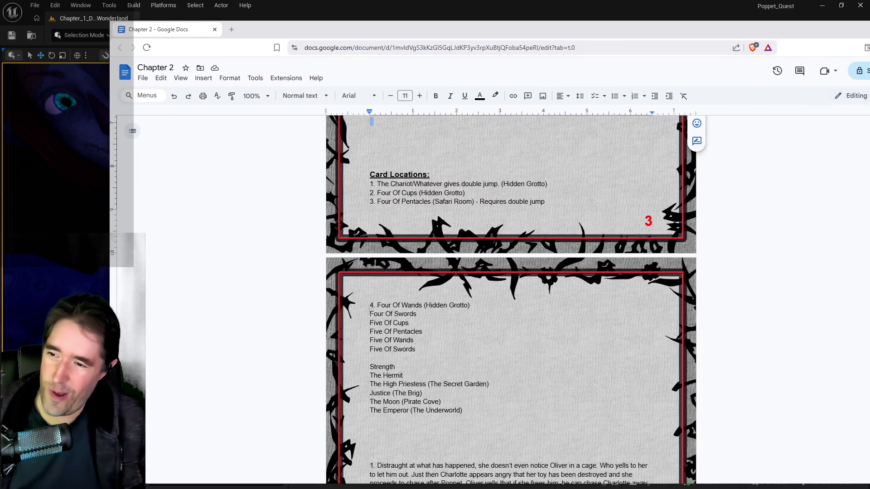
pyautogui.click(369, 314)
pyautogui.write('5.')
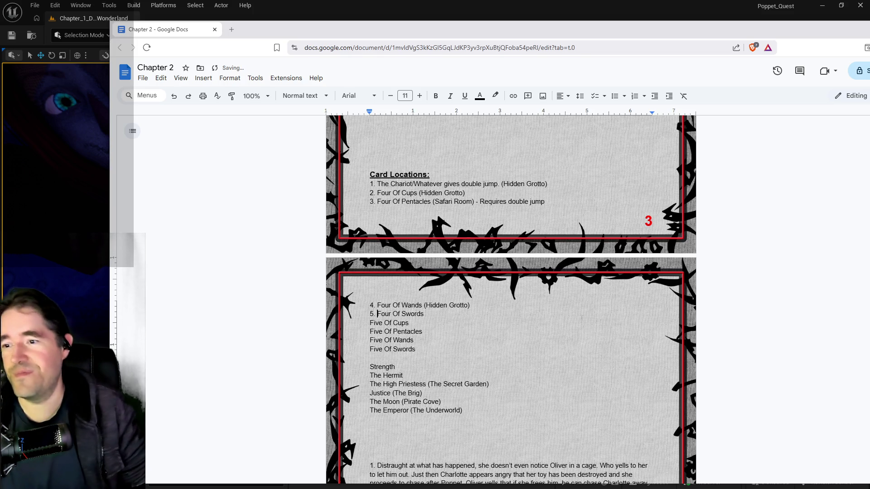
pyautogui.press('End')
pyautogui.write('(')
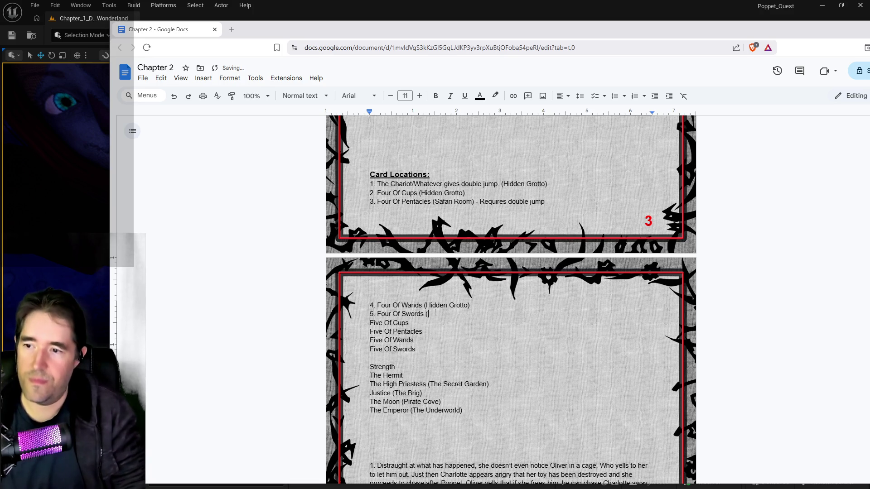
pyautogui.write('Lower Decks G')
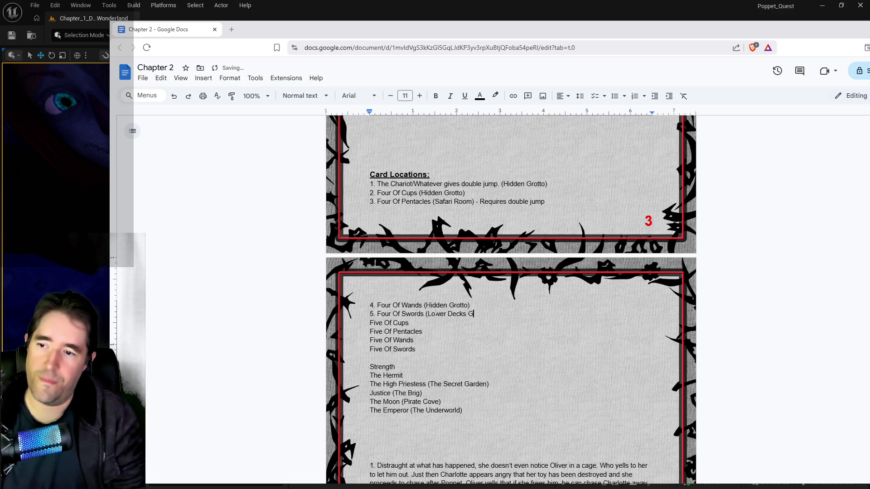
pyautogui.write('oodie Box)')
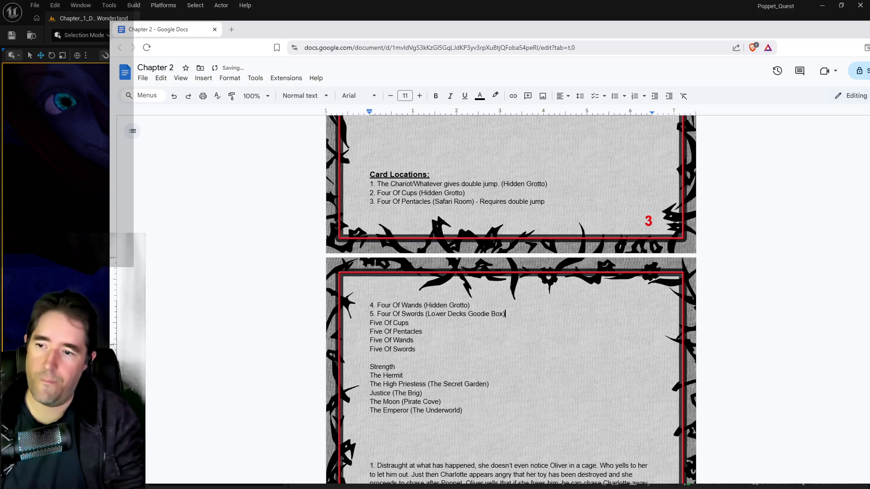
pyautogui.write(' (K')
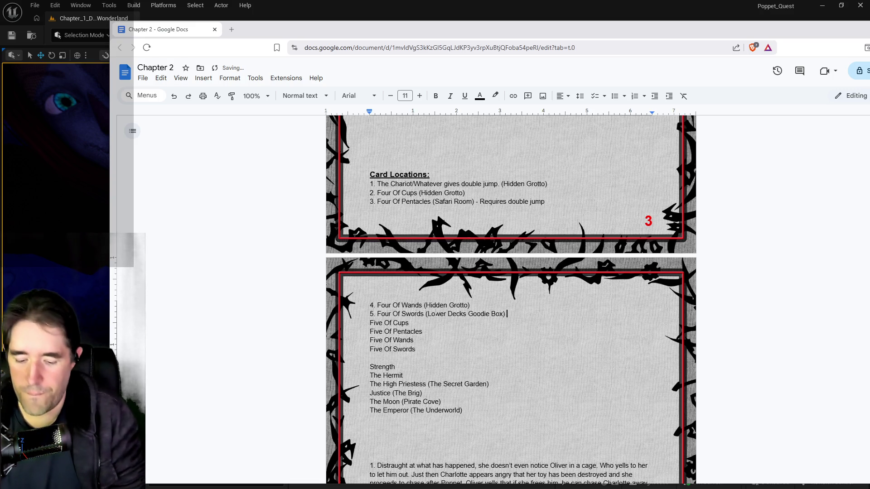
pyautogui.write('ey')
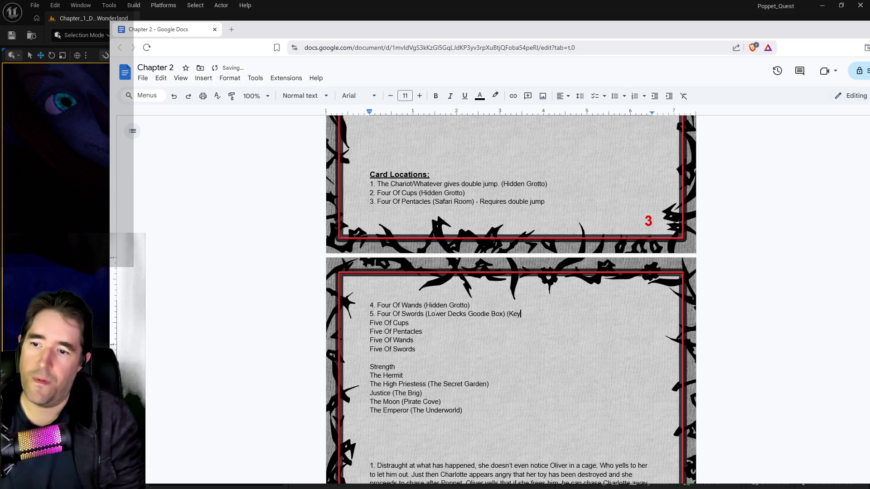
pyautogui.write(': Lower Decks)')
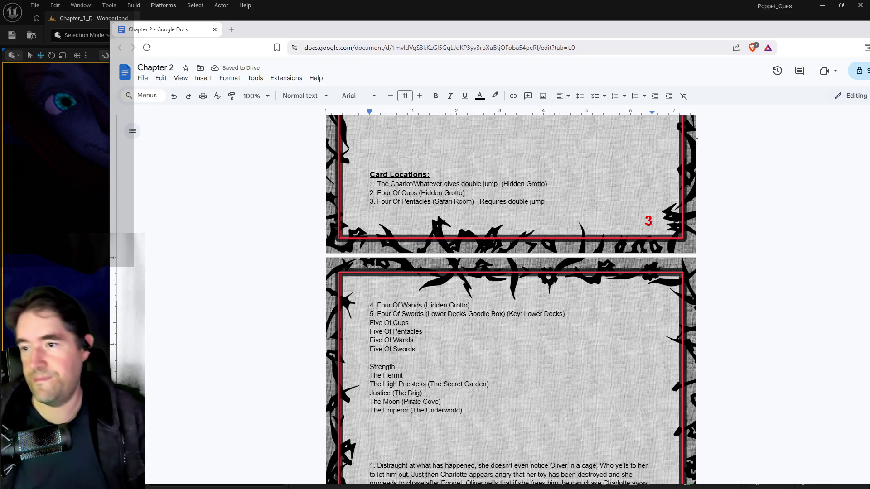
pyautogui.scroll(-1, 475, 346)
pyautogui.scroll(-3, 471, 335)
pyautogui.scroll(4, 453, 272)
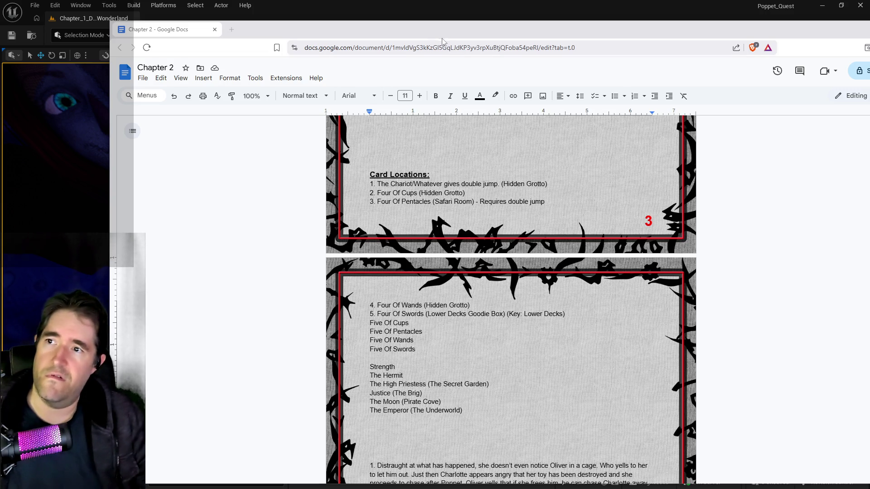
pyautogui.press('super+shift+Right')
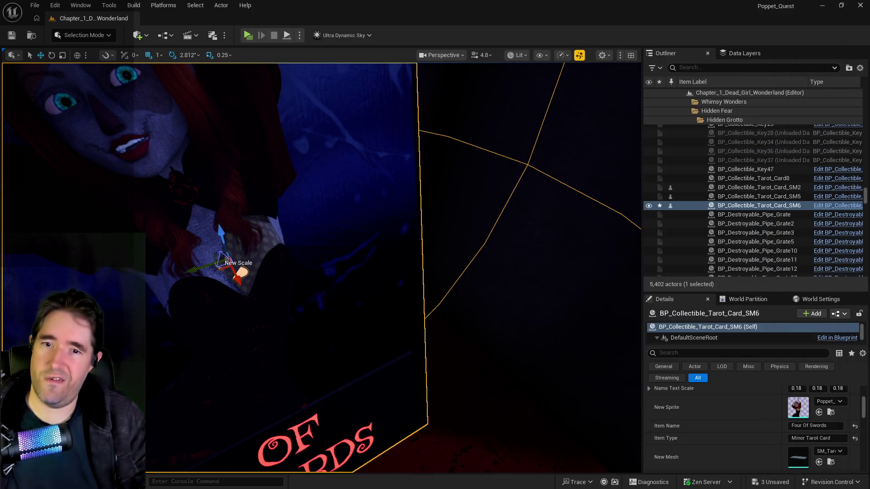
# Step: Fly the camera past the Safe Zone sign and pipe room into the coin-covered mushroom cavern
pyautogui.press('w')
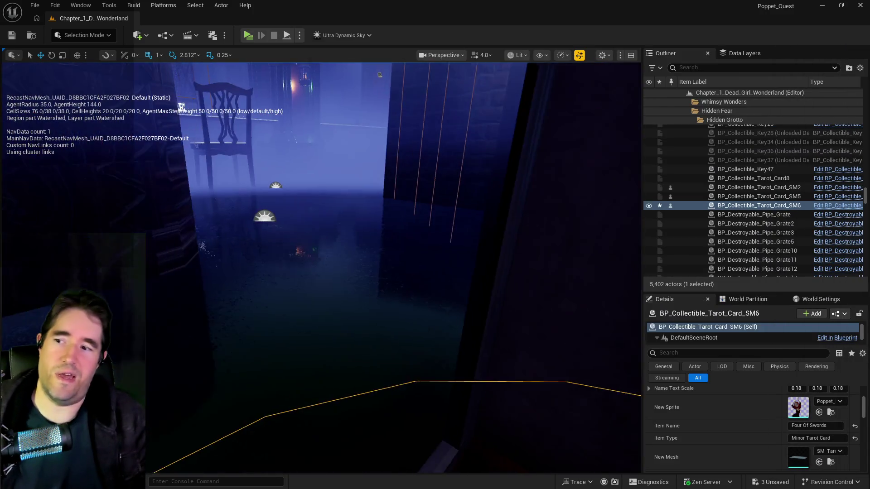
pyautogui.press('w')
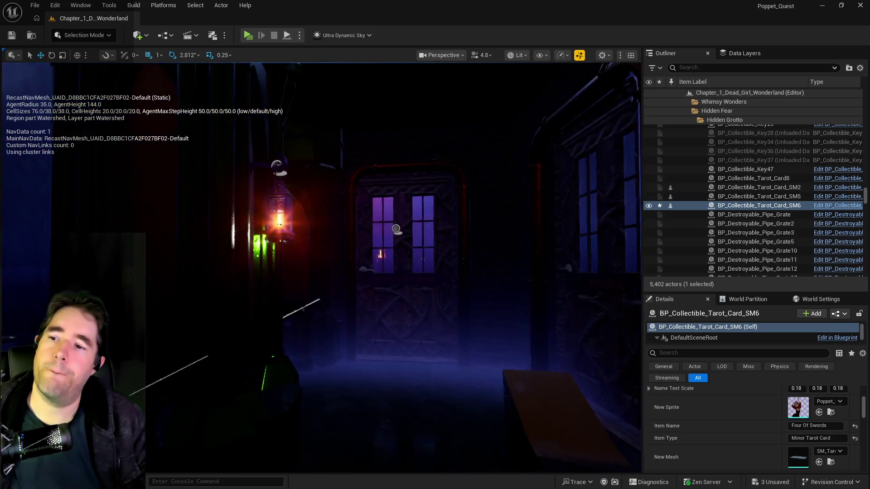
pyautogui.press('w')
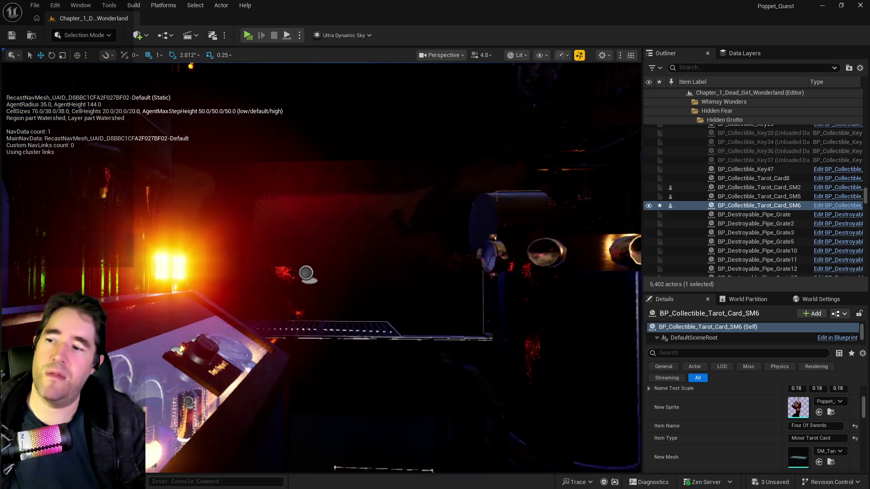
pyautogui.press('w')
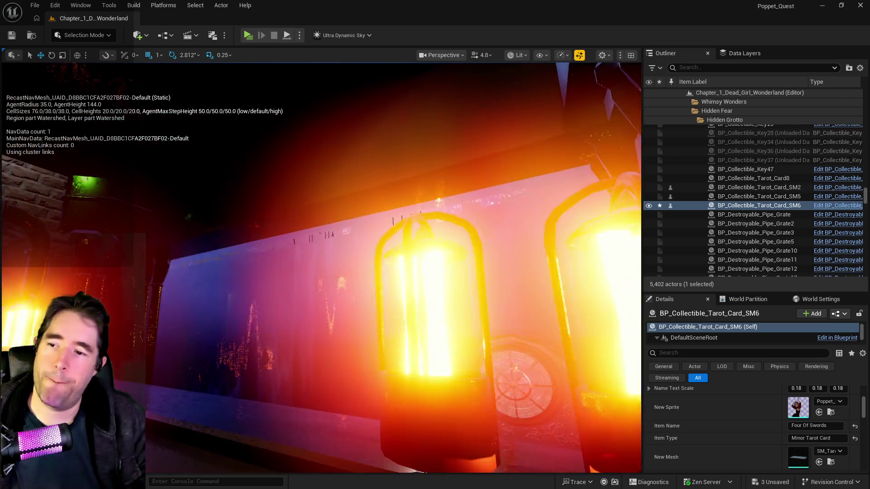
pyautogui.press('w')
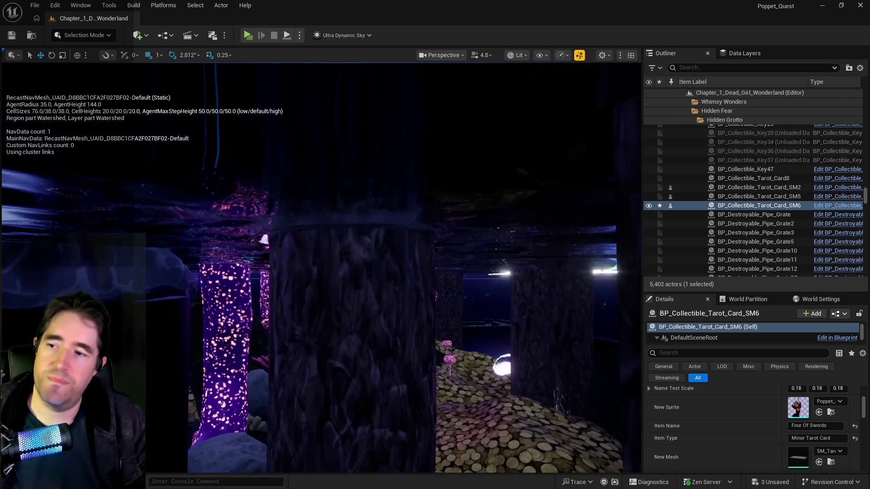
pyautogui.press('w')
pyautogui.press('w')
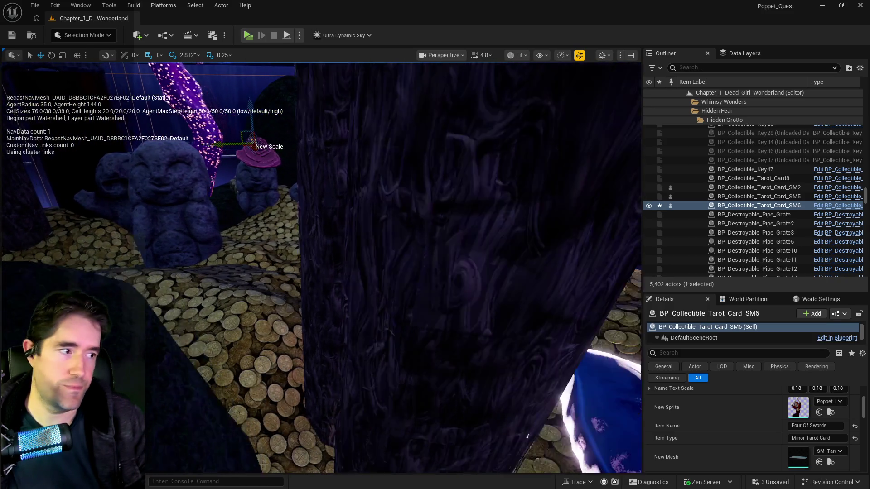
# Step: Survey the rocks, glowing mushroom and pillars, and hide the navigation mesh display
pyautogui.press('w')
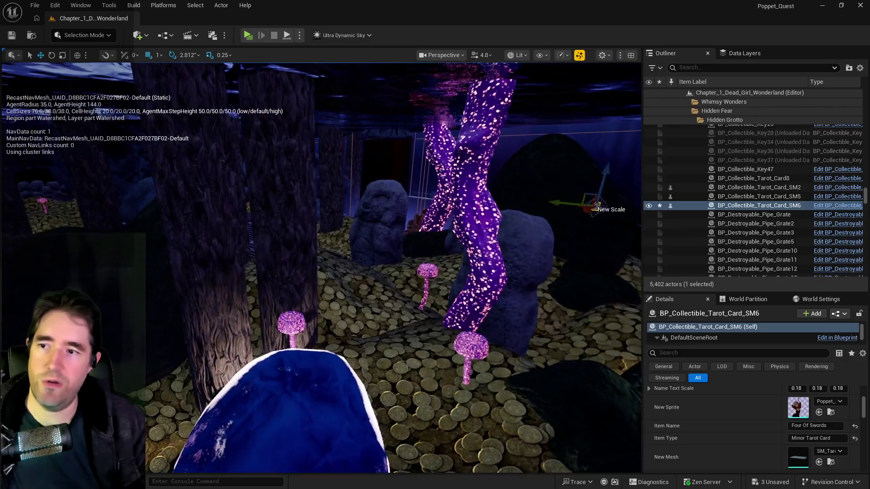
pyautogui.press('s')
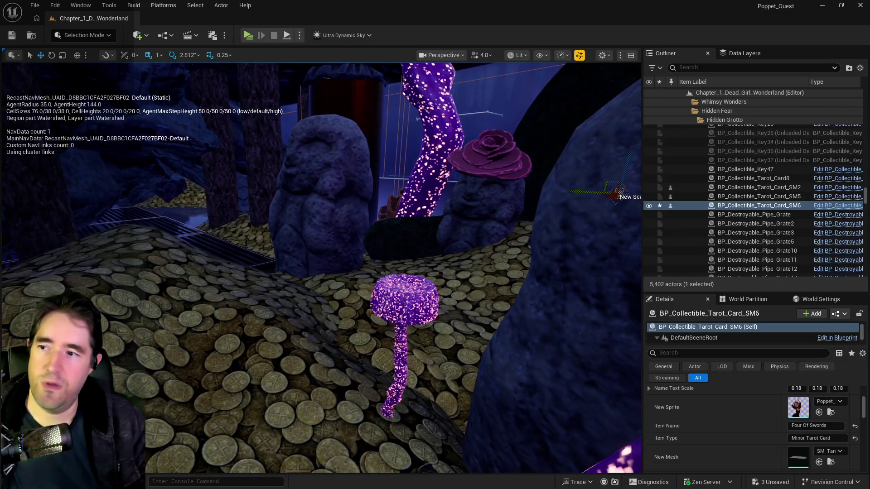
pyautogui.press('w')
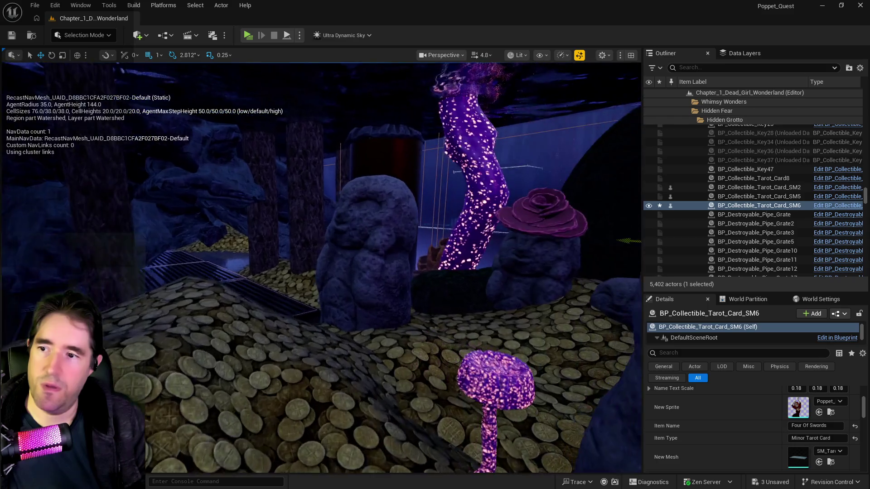
pyautogui.press('s')
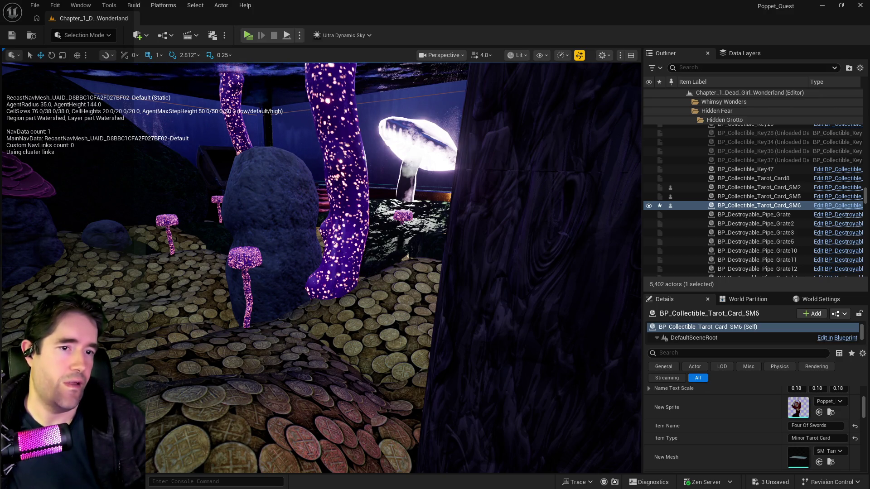
pyautogui.press('p')
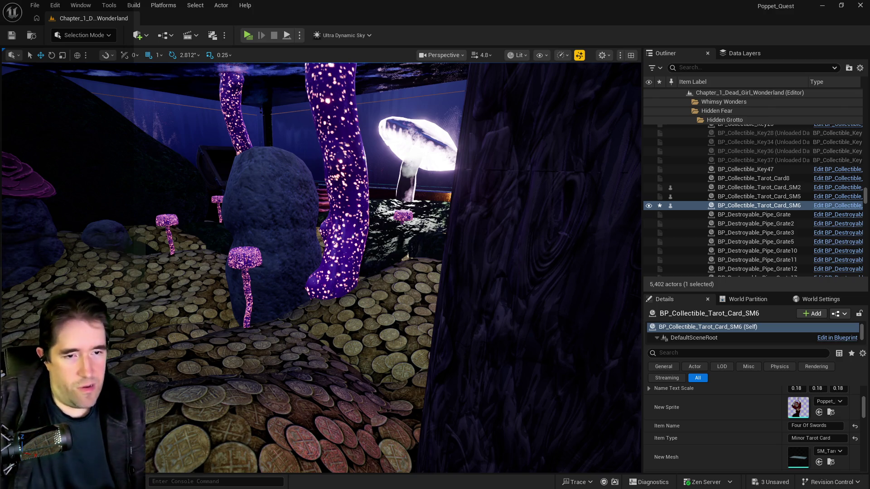
# Step: Switch back to the Chapter 2 Google Doc window
pyautogui.hotkey('alt', 'Tab')
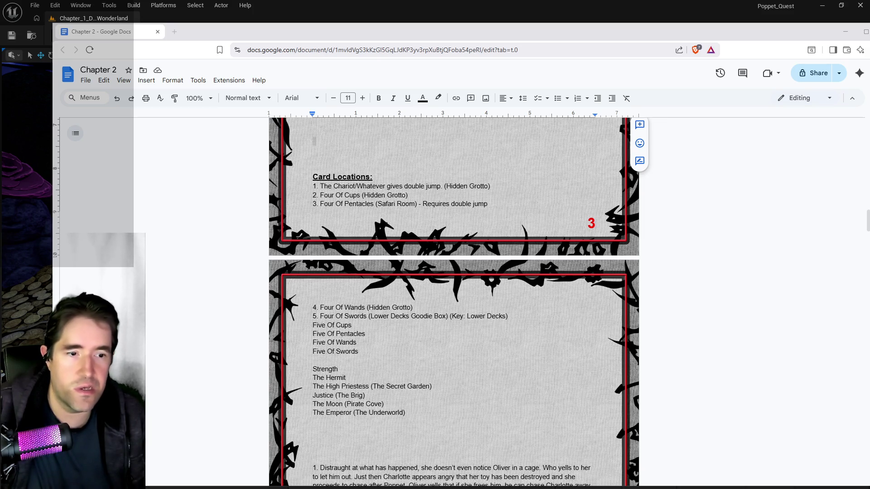
pyautogui.hotkey('alt', 'Tab')
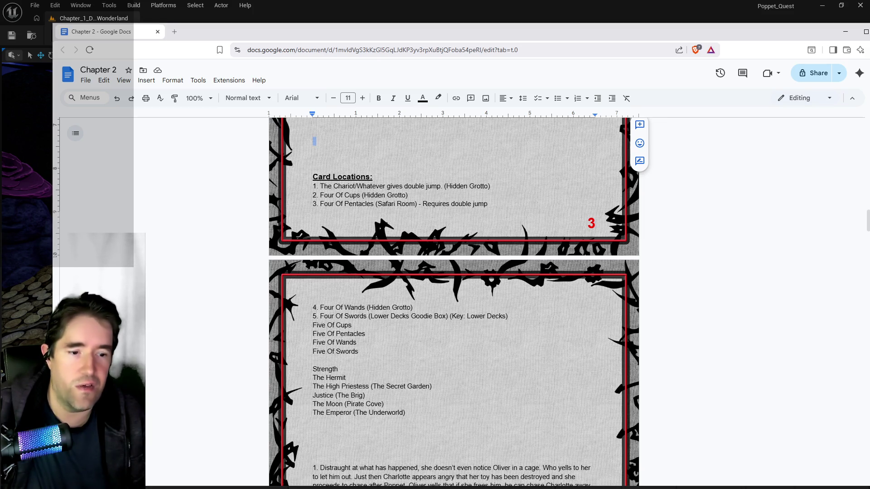
pyautogui.hotkey('alt', 'Tab')
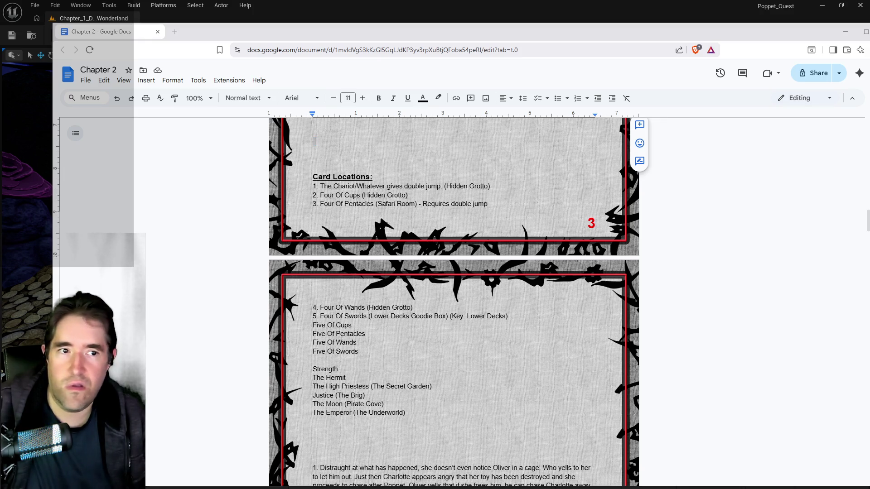
pyautogui.hotkey('alt', 'Tab')
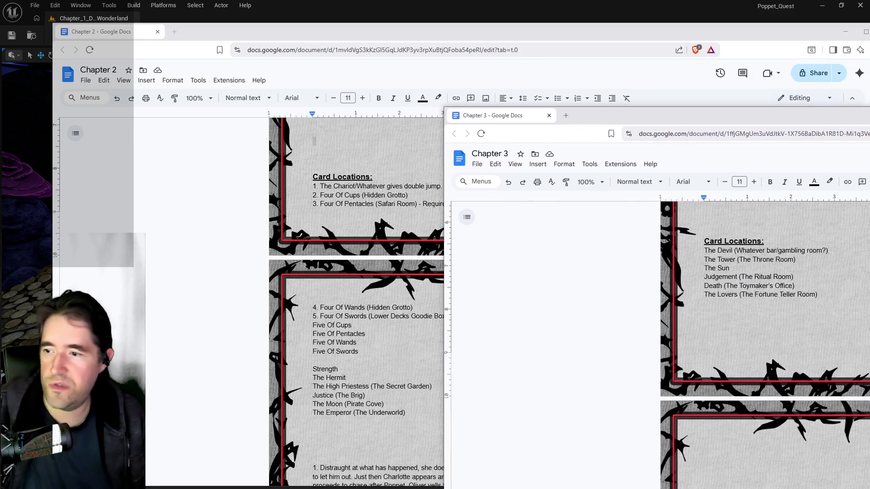
pyautogui.moveTo(869, 115)
pyautogui.mouseDown()
pyautogui.moveTo(746, 109)
pyautogui.moveTo(765, 131)
pyautogui.moveTo(869, 160)
pyautogui.mouseUp()
pyautogui.moveTo(793, 161); pyautogui.dragTo(869, 161)
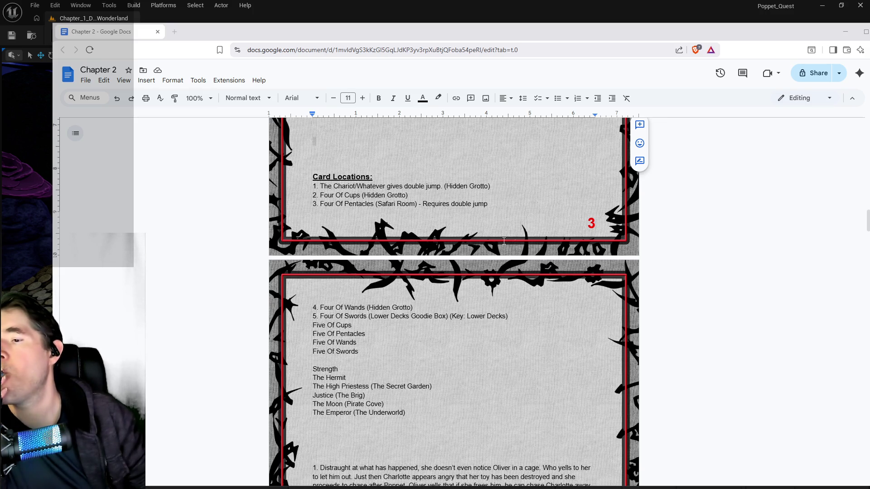
pyautogui.scroll(-1, 465, 410)
pyautogui.scroll(-1, 465, 410)
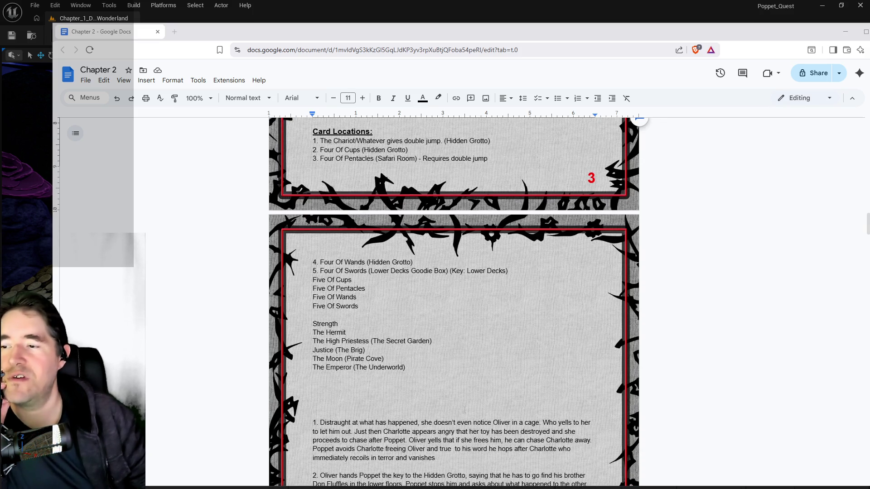
pyautogui.scroll(4, 314, 186)
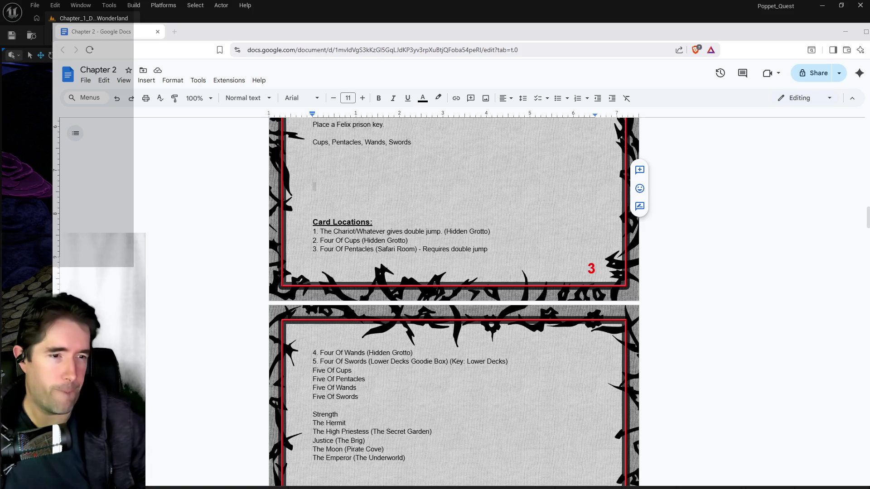
# Step: Review the passive and activate abilities for Tarot 5 through Tarot 12 in PQ Revised Tarot Abilities
pyautogui.hotkey('alt', 'Tab')
pyautogui.scroll(-5, 492, 313)
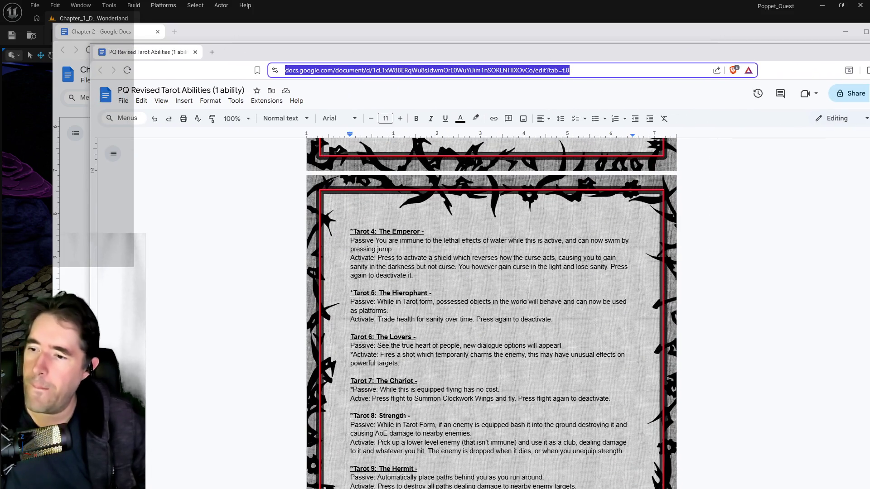
pyautogui.scroll(-2, 491, 313)
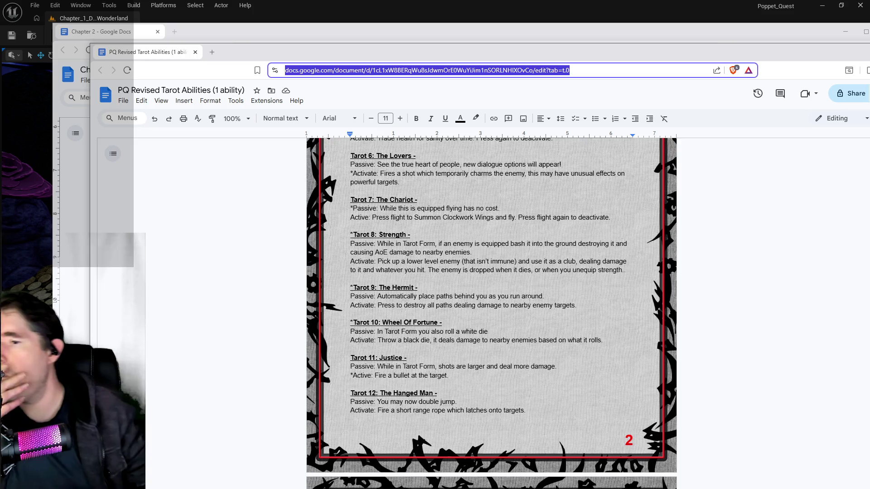
pyautogui.scroll(-3, 492, 313)
pyautogui.scroll(-4, 528, 302)
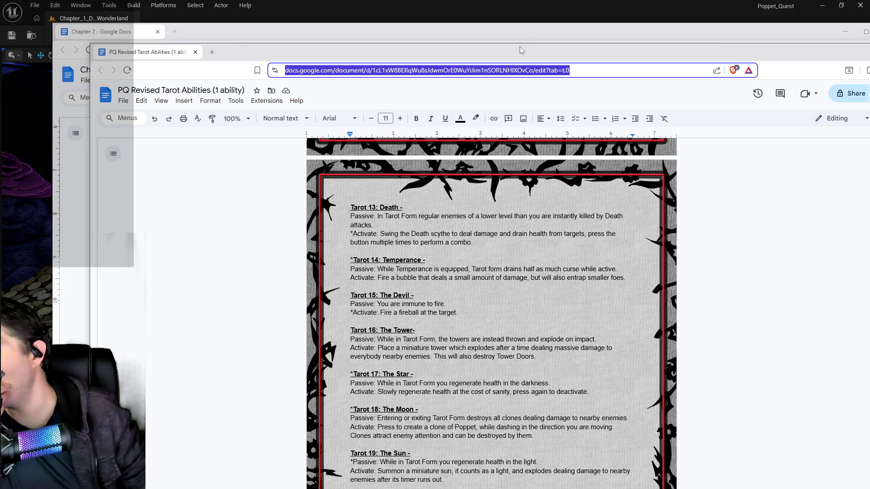
pyautogui.moveTo(520, 46); pyautogui.dragTo(869, 59)
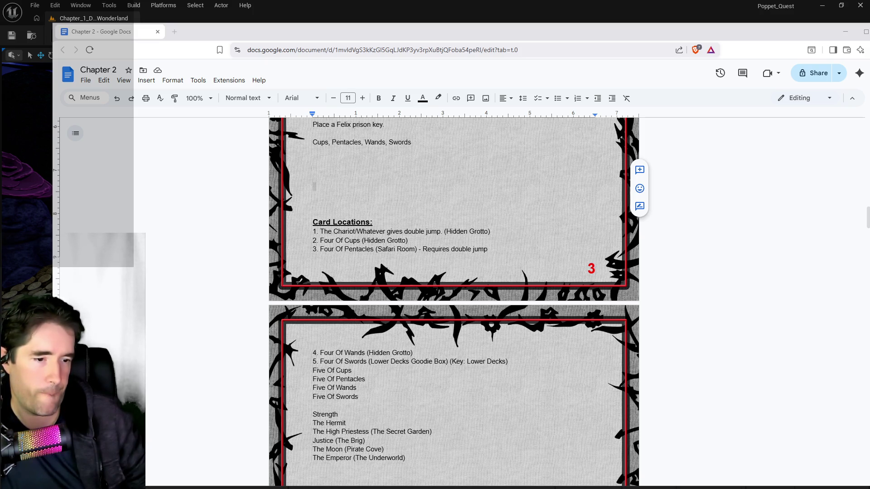
pyautogui.hotkey('alt', 'Tab')
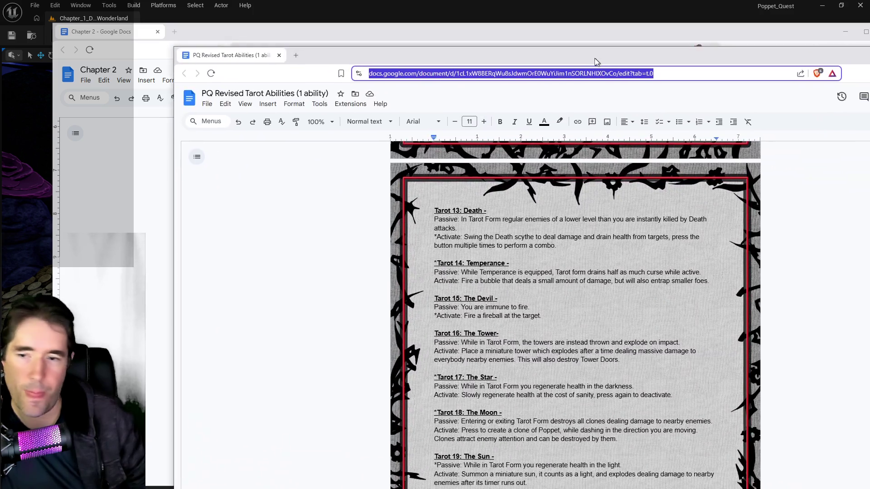
pyautogui.scroll(10, 539, 323)
pyautogui.scroll(-2, 539, 313)
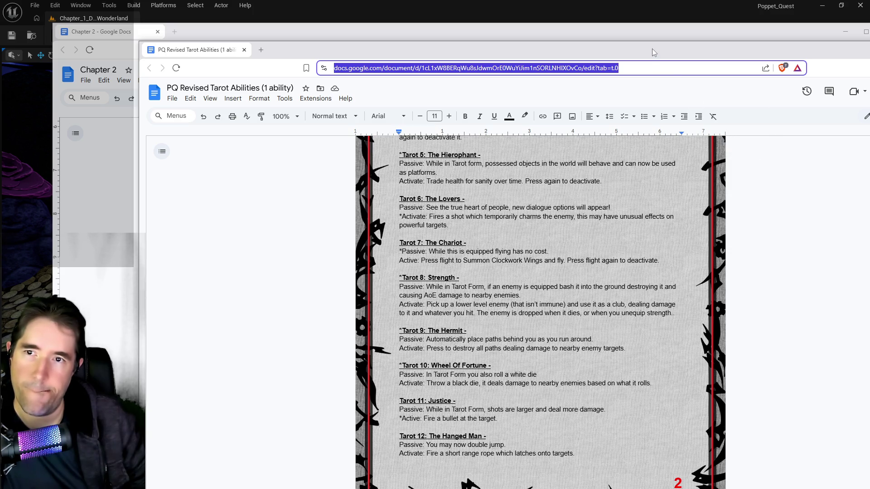
# Step: Move the Tarot Abilities and Chapter 2 windows aside and return to the Unreal level editor
pyautogui.moveTo(654, 53); pyautogui.dragTo(869, 86)
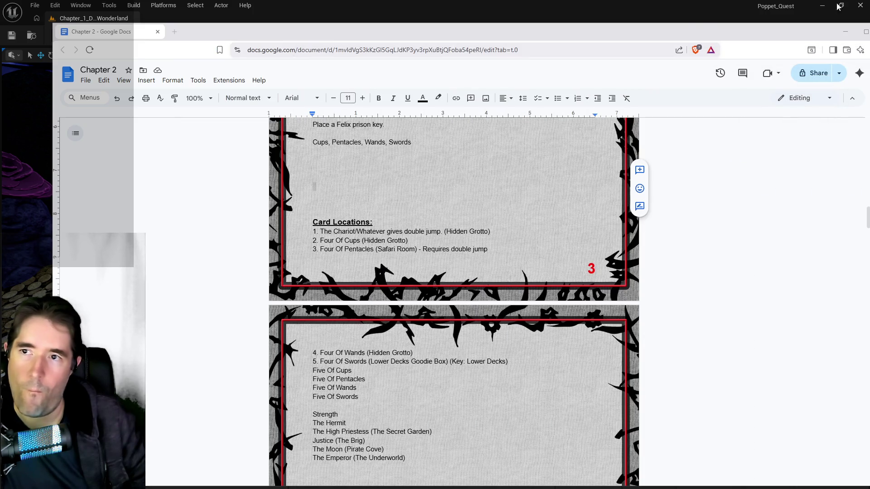
pyautogui.moveTo(272, 31); pyautogui.dragTo(770, 50)
pyautogui.click(506, 357)
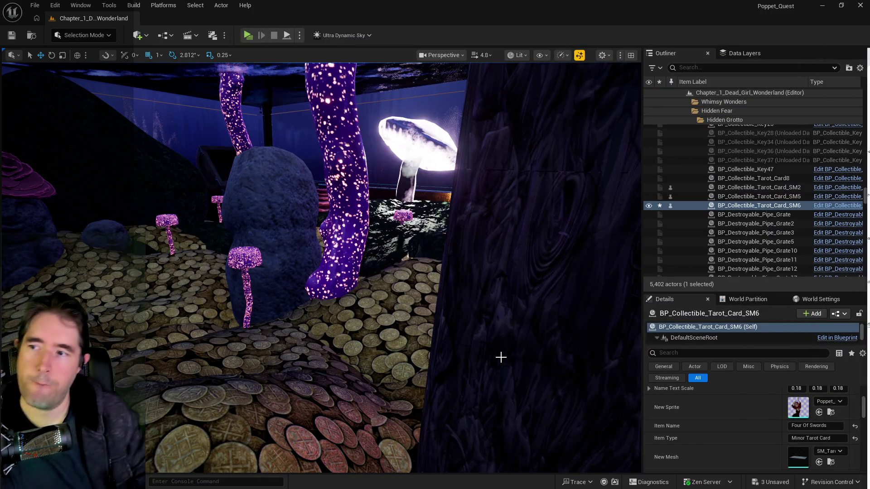
# Step: Fly over the coin floor and select the mushroom lantern together with the Chariot tarot card
pyautogui.press('p')
pyautogui.moveTo(476, 334)
pyautogui.mouseDown()
pyautogui.moveTo(453, 317)
pyautogui.moveTo(446, 285)
pyautogui.moveTo(428, 278)
pyautogui.moveTo(439, 275)
pyautogui.mouseUp()
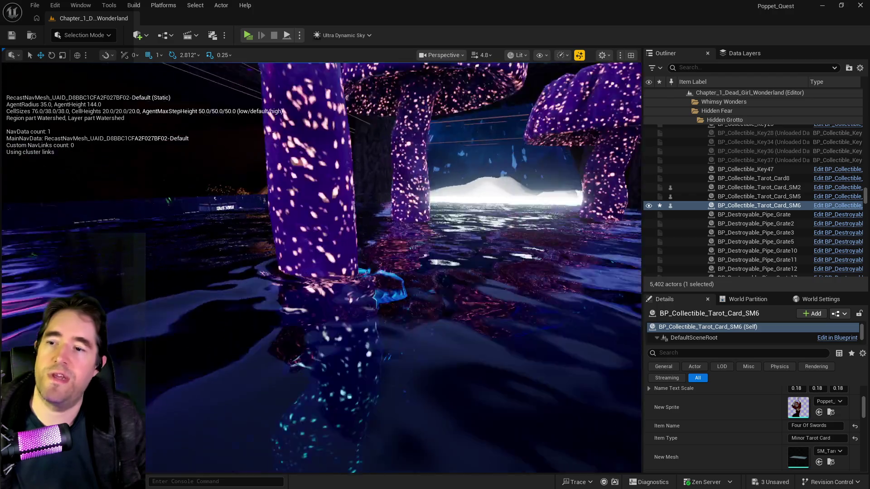
pyautogui.press('s')
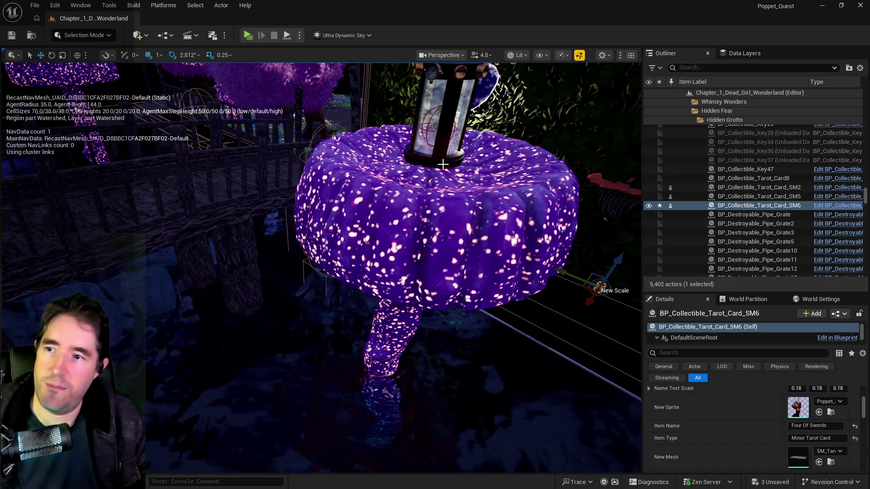
pyautogui.click(442, 164)
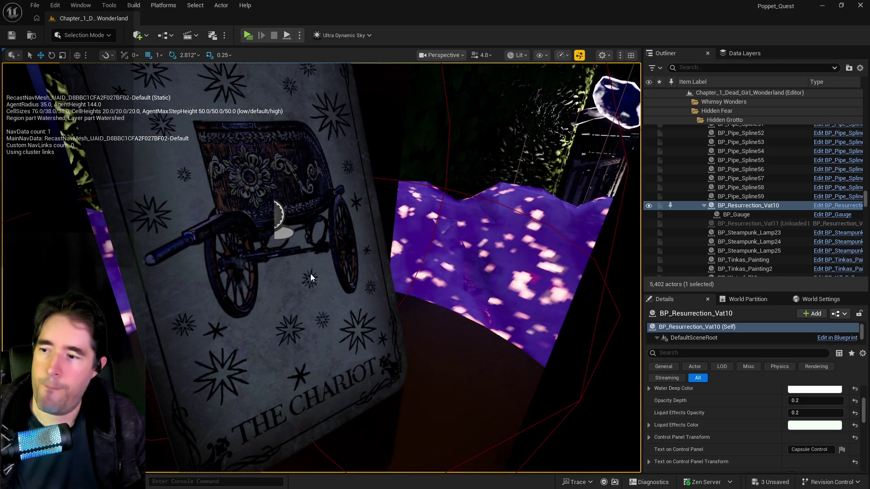
pyautogui.keyDown('ctrl'); pyautogui.click(311, 278); pyautogui.keyUp('ctrl')
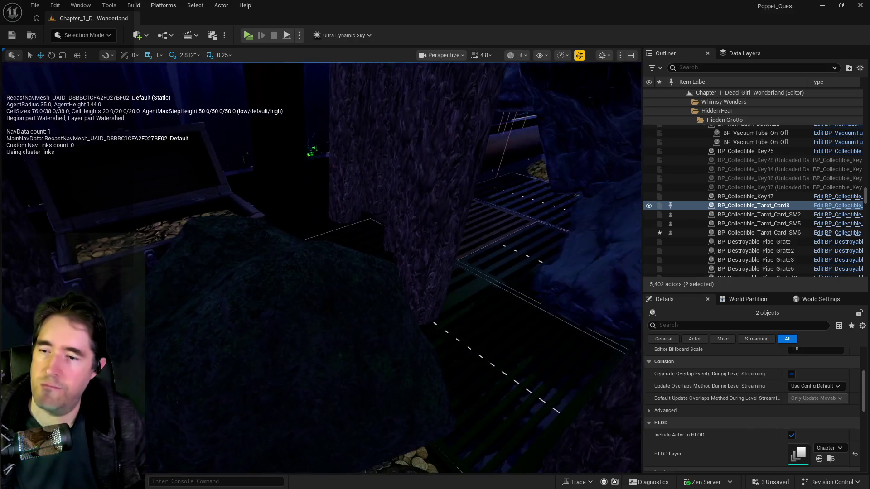
# Step: Fly forward, frame the coin-filled treasure chest, and select it with its coin pile
pyautogui.press('w')
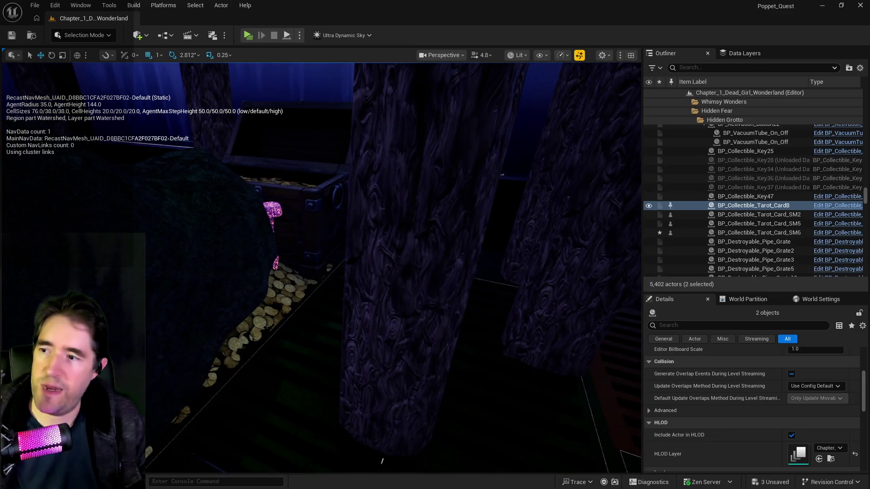
pyautogui.click(317, 213)
pyautogui.press('f')
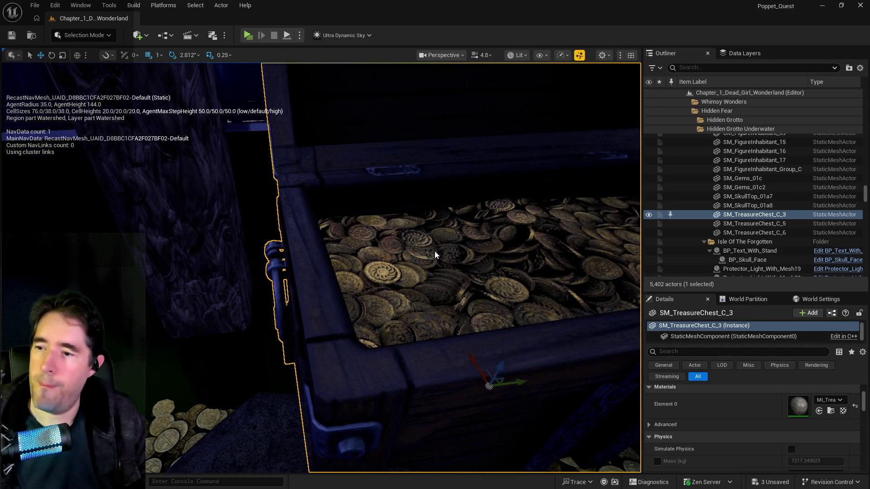
pyautogui.keyDown('ctrl'); pyautogui.click(435, 255); pyautogui.keyUp('ctrl')
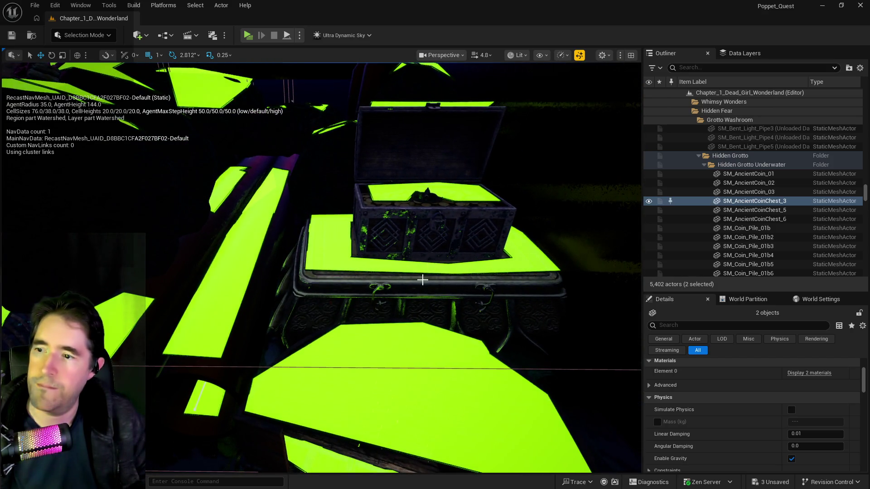
# Step: Select the ornate chest's table and shift a copy toward the path centre
pyautogui.click(410, 294)
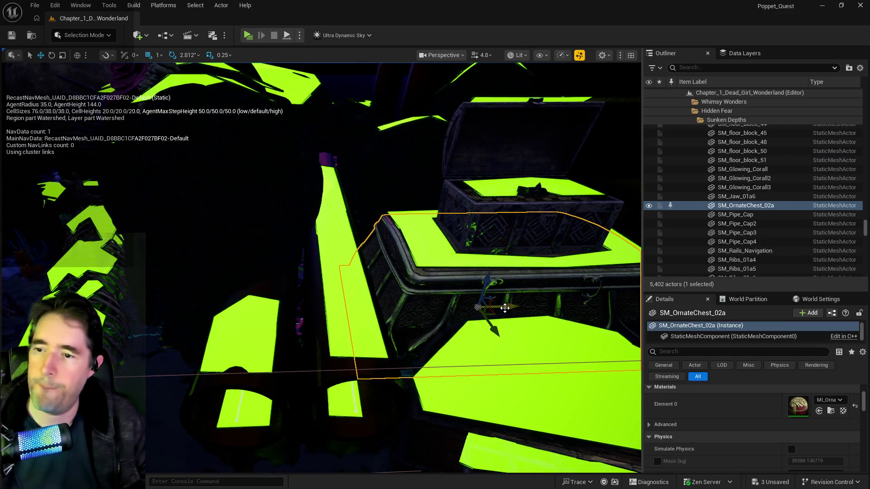
pyautogui.keyDown('alt'); pyautogui.moveTo(507, 308); pyautogui.dragTo(8, 318); pyautogui.keyUp('alt')
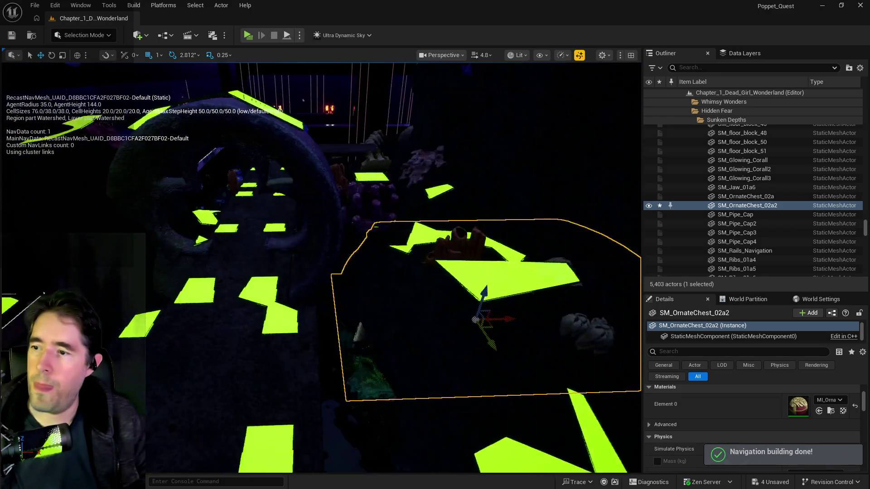
pyautogui.moveTo(573, 312); pyautogui.dragTo(7, 317)
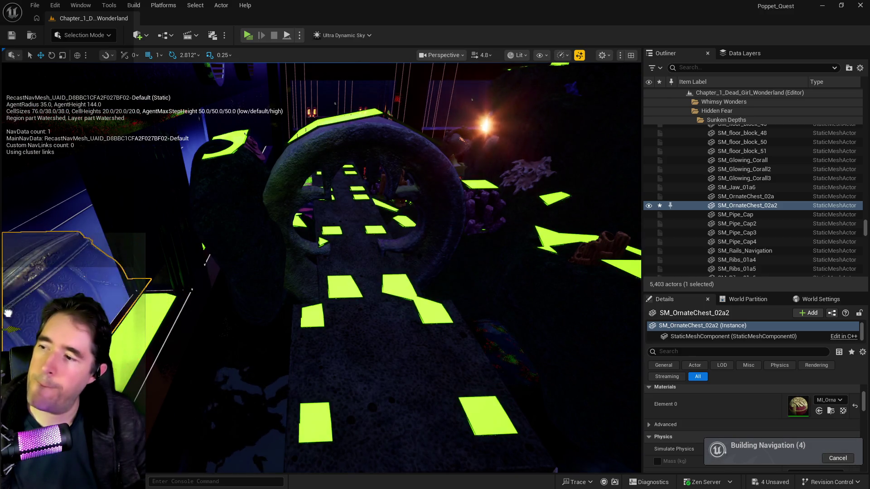
# Step: Frame and orbit the ornate chest from front and above, then delete a nearby decoration
pyautogui.press('f')
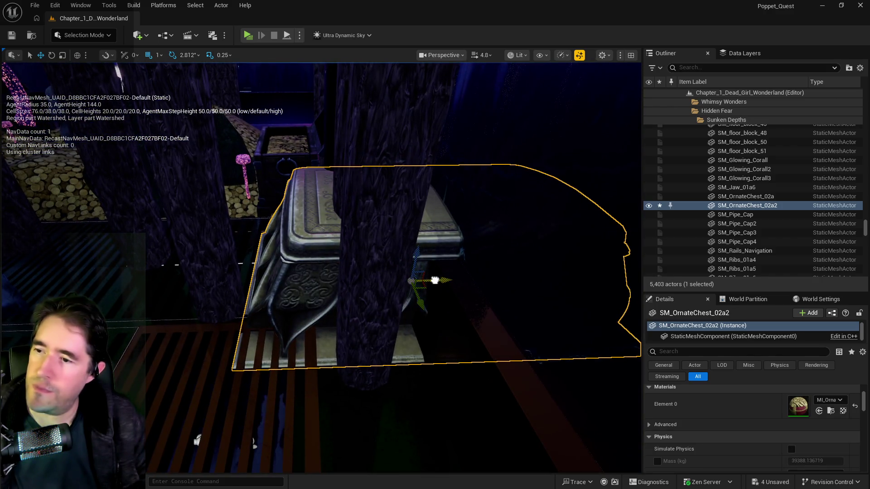
pyautogui.moveTo(437, 282); pyautogui.dragTo(26, 286)
pyautogui.press('f')
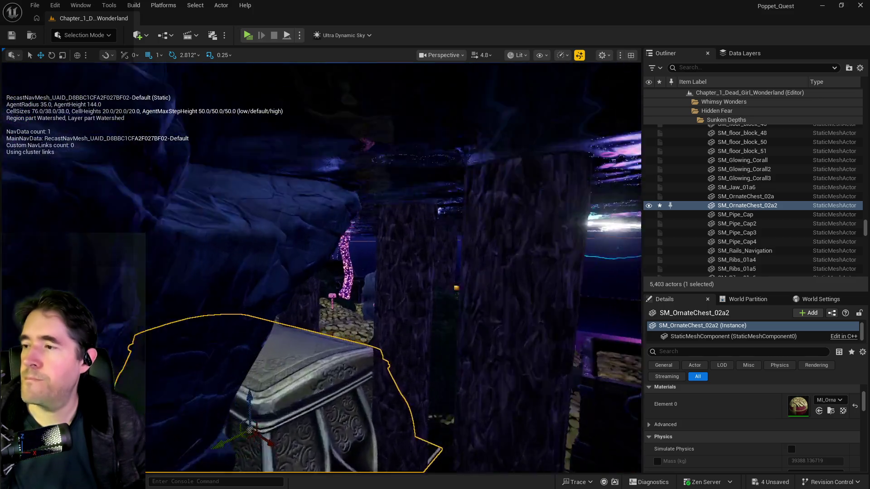
pyautogui.moveTo(156, 292); pyautogui.dragTo(156, 293)
pyautogui.moveTo(106, 263); pyautogui.dragTo(559, 324)
pyautogui.moveTo(325, 233)
pyautogui.mouseDown()
pyautogui.moveTo(443, 252)
pyautogui.moveTo(510, 287)
pyautogui.moveTo(459, 295)
pyautogui.moveTo(341, 275)
pyautogui.mouseUp()
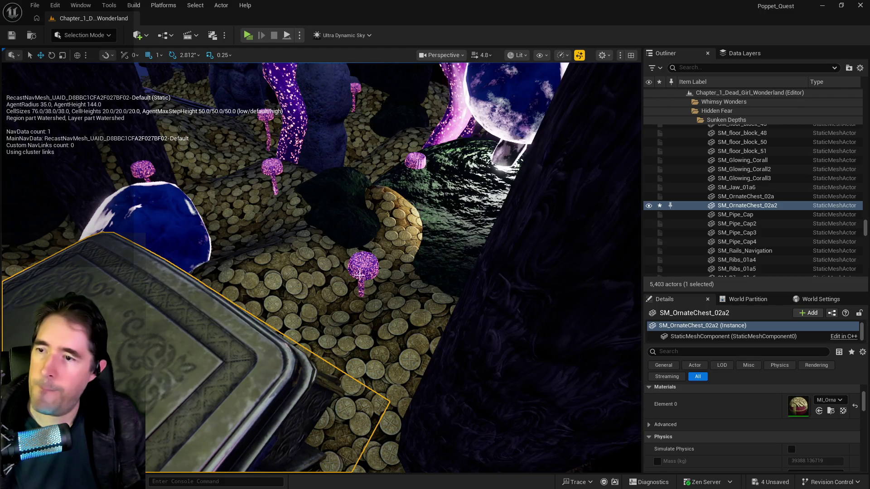
pyautogui.press('Delete')
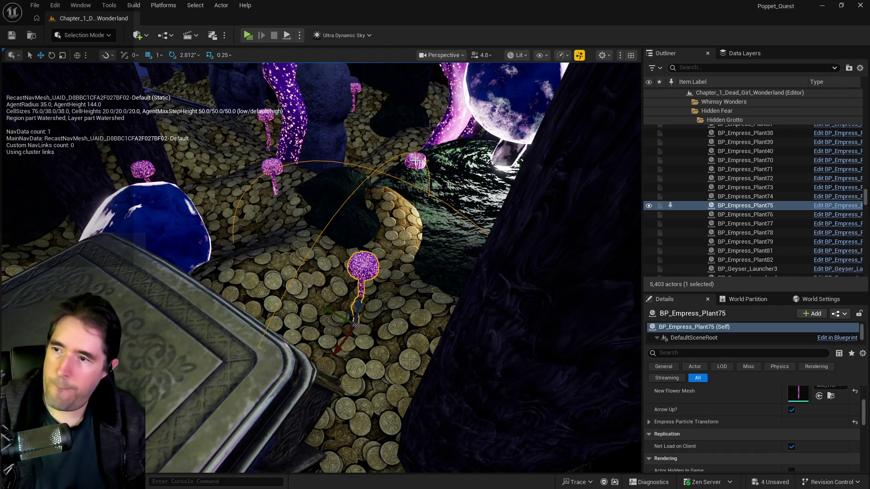
pyautogui.click(416, 161)
# Step: Delete the two BP_Empress_Plant mushroom plants beside the chest
pyautogui.press('Delete')
pyautogui.click(272, 167)
pyautogui.press('Delete')
# Step: Slide SM_Rock37 to the right across the chest top
pyautogui.click(338, 194)
pyautogui.moveTo(338, 195); pyautogui.dragTo(353, 231)
pyautogui.moveTo(258, 224)
pyautogui.mouseDown()
pyautogui.moveTo(290, 254)
pyautogui.moveTo(551, 290)
pyautogui.moveTo(569, 305)
pyautogui.mouseUp()
pyautogui.press('f')
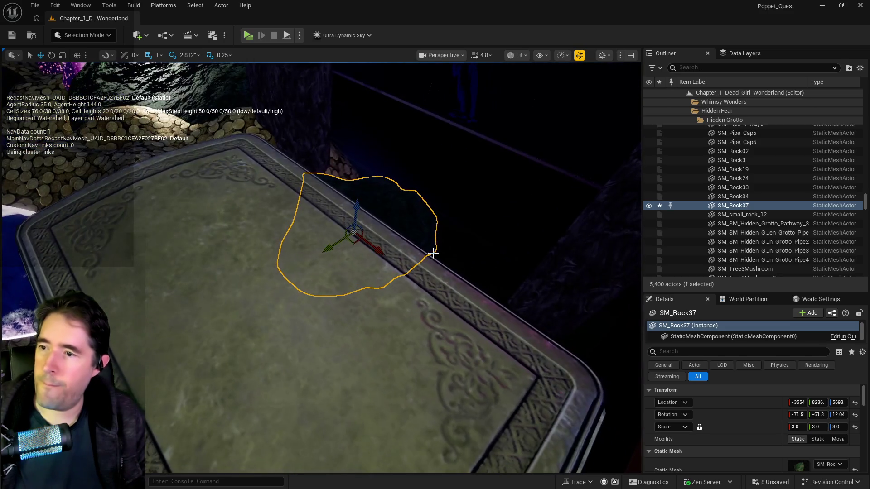
pyautogui.moveTo(373, 246); pyautogui.dragTo(414, 272)
pyautogui.moveTo(359, 270); pyautogui.dragTo(426, 245)
# Step: Move SM_OrnateChest_02a2 up and left to X -3683
pyautogui.click(297, 313)
pyautogui.press('f')
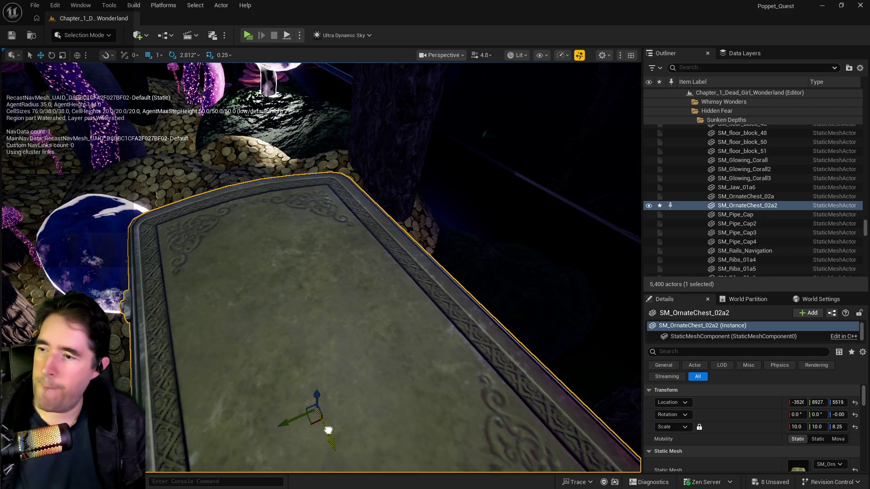
pyautogui.scroll(3, 257, 291)
pyautogui.moveTo(257, 291)
pyautogui.mouseDown()
pyautogui.moveTo(241, 254)
pyautogui.moveTo(204, 227)
pyautogui.mouseUp()
pyautogui.scroll(-3, 204, 227)
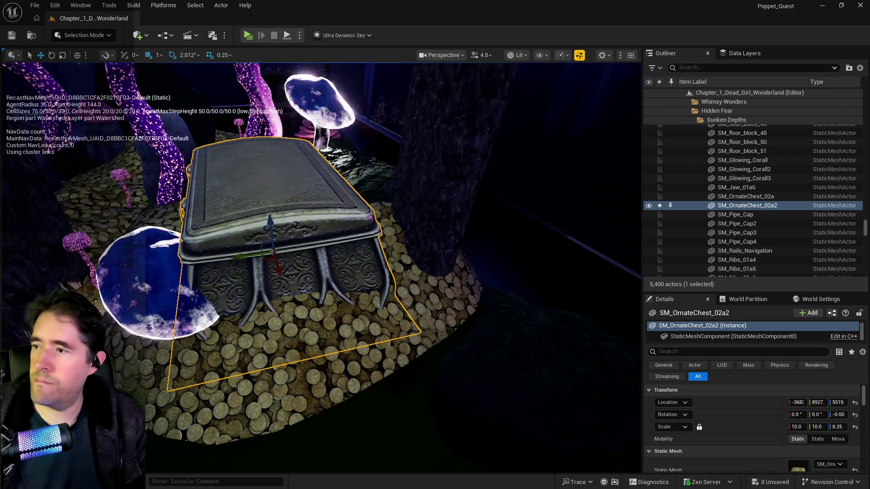
pyautogui.scroll(3, 323, 326)
# Step: Push the blue glowing mushroom Protector_Light_With_Mesh33 away from the chest
pyautogui.click(323, 326)
pyautogui.press('f')
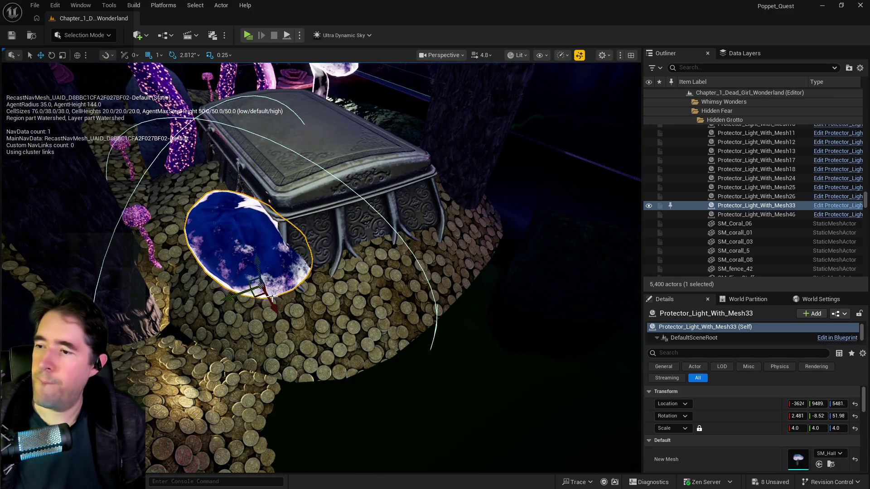
pyautogui.moveTo(276, 312); pyautogui.dragTo(327, 397)
pyautogui.scroll(-3, 327, 397)
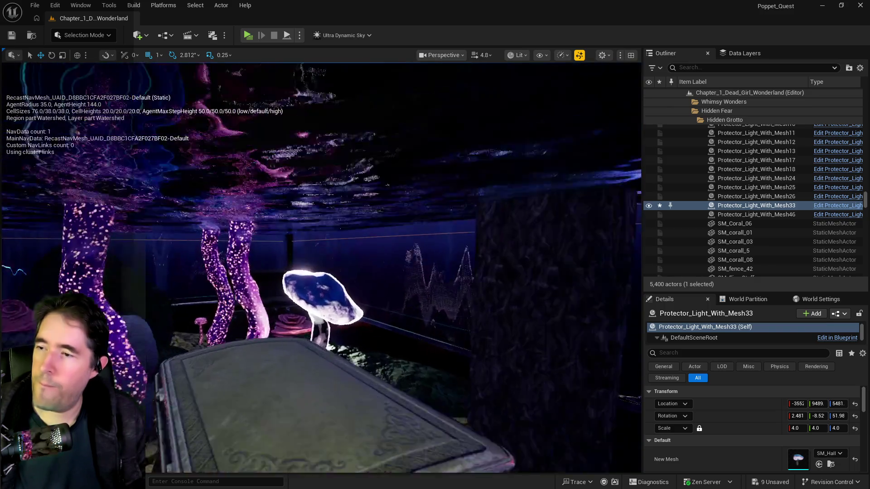
pyautogui.rightClick(319, 240)
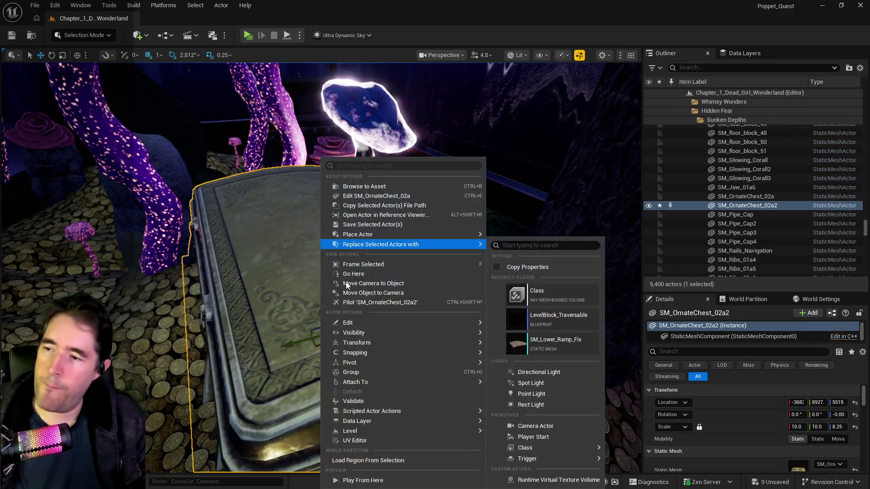
# Step: Paste the tarot card case onto the ornate chest and rotate it to 90° yaw
pyautogui.moveTo(364, 322)
pyautogui.click(533, 355)
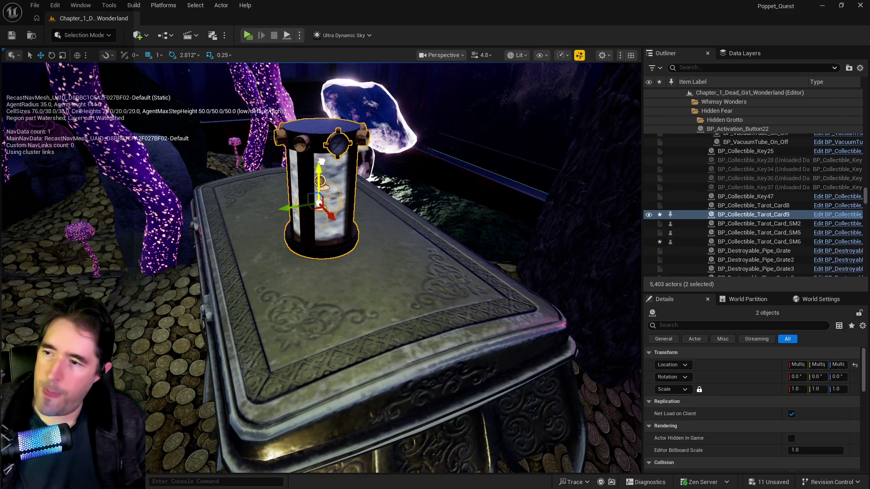
pyautogui.press('f')
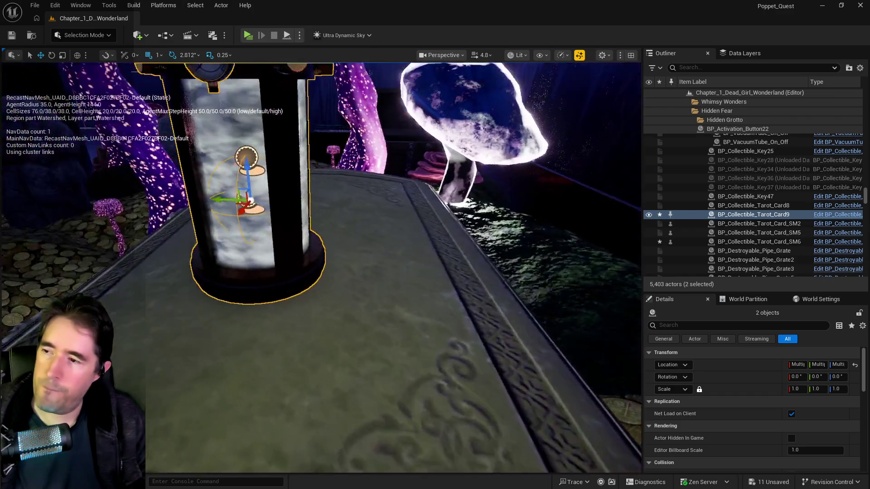
pyautogui.scroll(5, 353, 293)
pyautogui.scroll(-6, 353, 294)
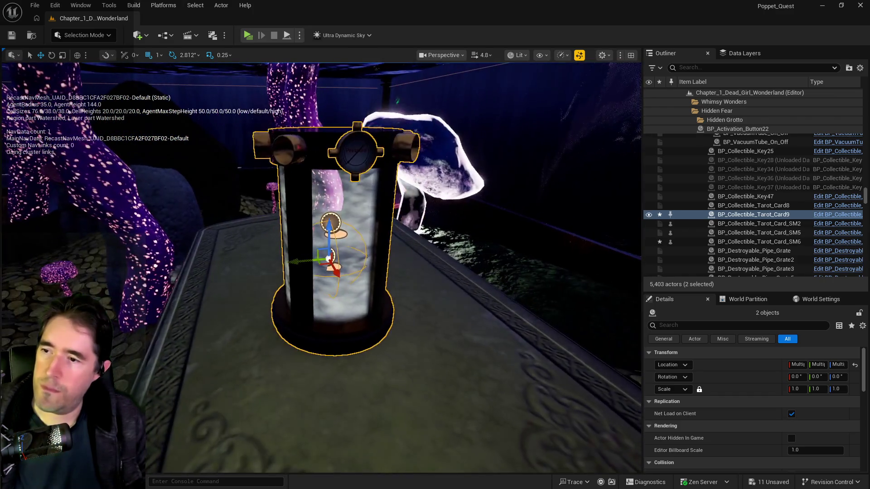
pyautogui.press('e')
pyautogui.moveTo(349, 280)
pyautogui.mouseDown()
pyautogui.moveTo(301, 280)
pyautogui.moveTo(269, 260)
pyautogui.mouseUp()
pyautogui.moveTo(318, 371)
pyautogui.mouseDown()
pyautogui.moveTo(281, 344)
pyautogui.moveTo(249, 292)
pyautogui.mouseUp()
pyautogui.click(753, 214)
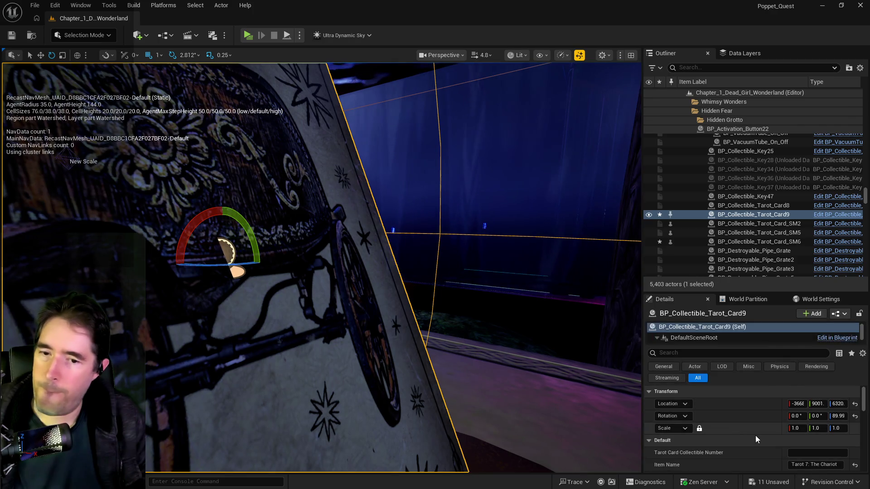
# Step: Set the Chariot tarot card's New Rotation yaw to 180
pyautogui.scroll(-3, 766, 440)
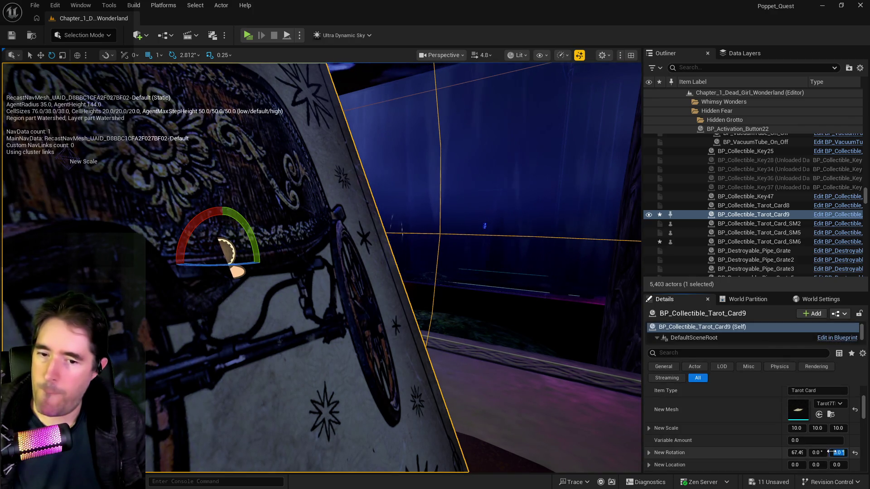
pyautogui.click(830, 452)
pyautogui.write('180')
pyautogui.press('Return')
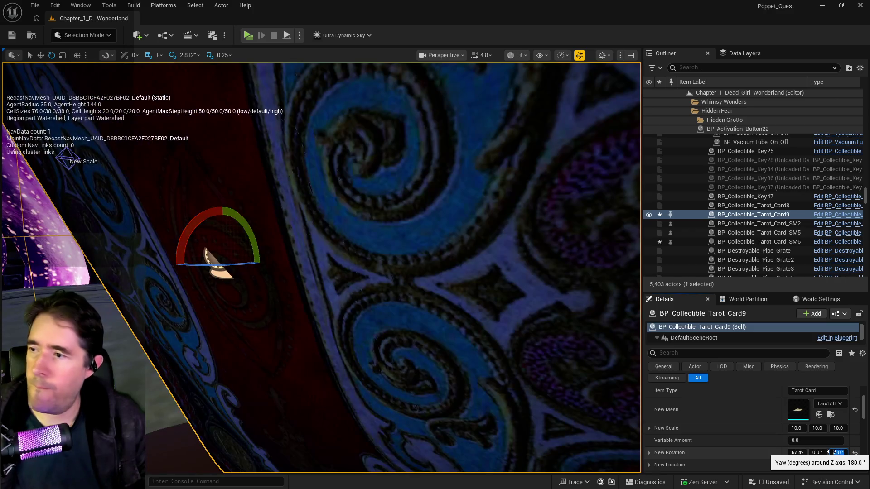
pyautogui.press('Return')
# Step: Filter the card's New Mesh list by 'wheel' to show the two Tarot Wheel of Fortune meshes
pyautogui.moveTo(476, 363); pyautogui.dragTo(522, 344)
pyautogui.scroll(2, 808, 420)
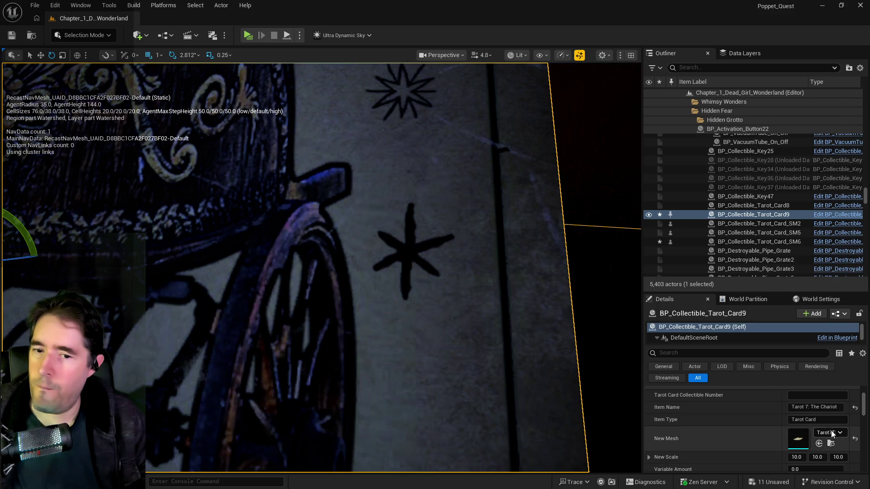
pyautogui.click(831, 434)
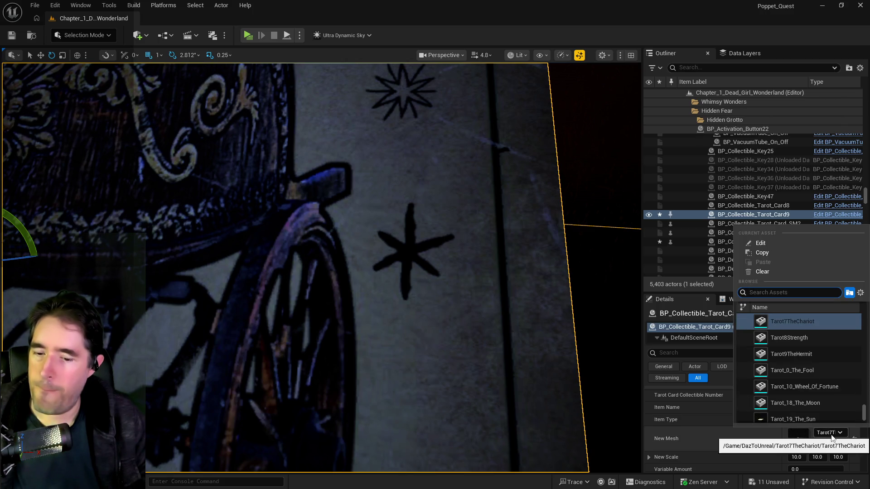
pyautogui.write('wheel')
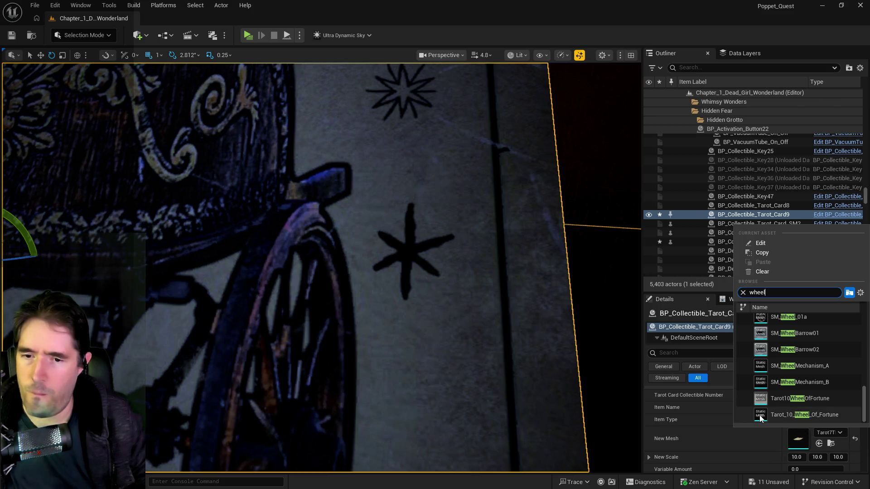
pyautogui.moveTo(762, 400)
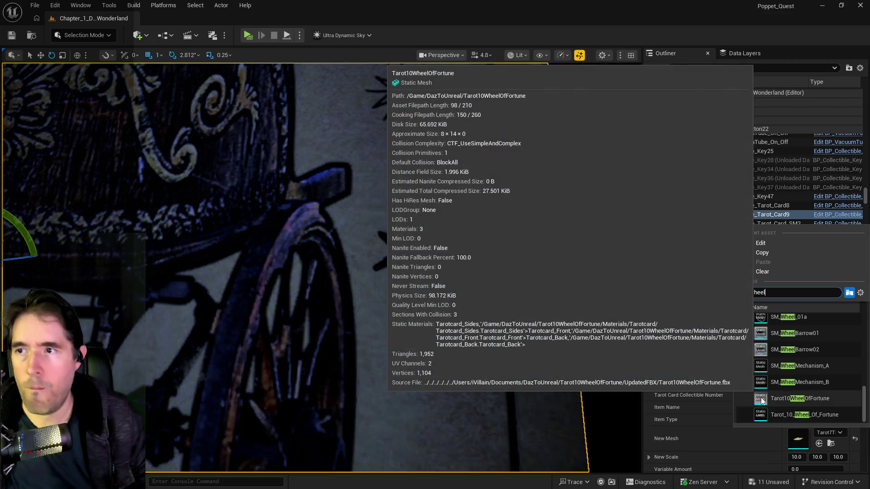
pyautogui.moveTo(763, 421)
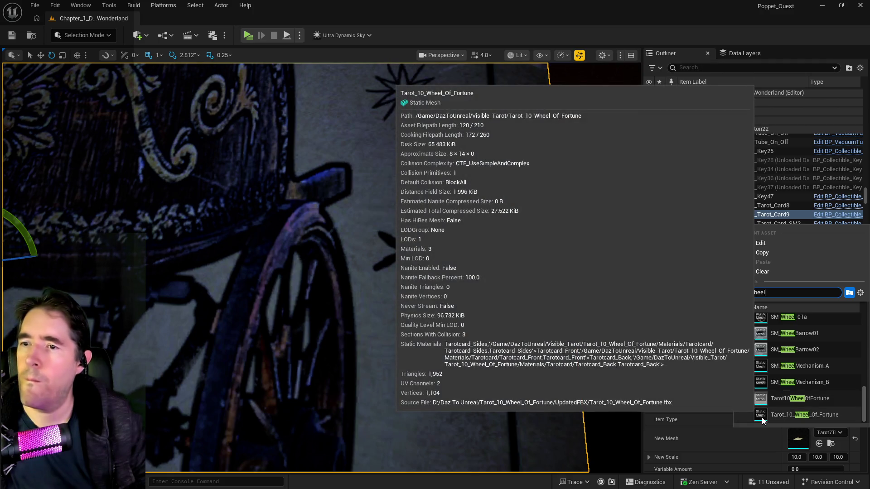